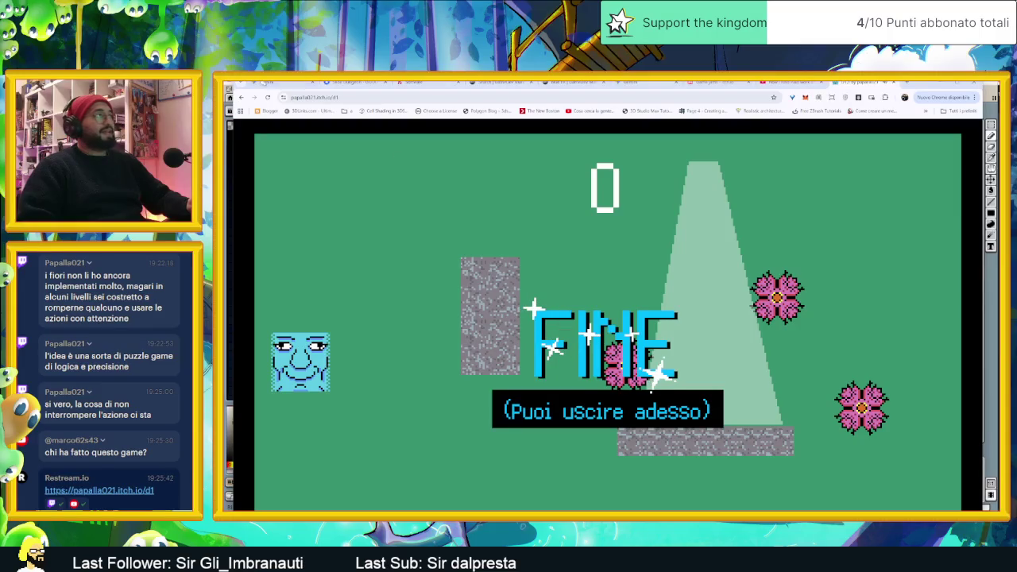
- Restart the face-block puzzle and slide the block down, right and up, leaving 2 moves
key(F5)
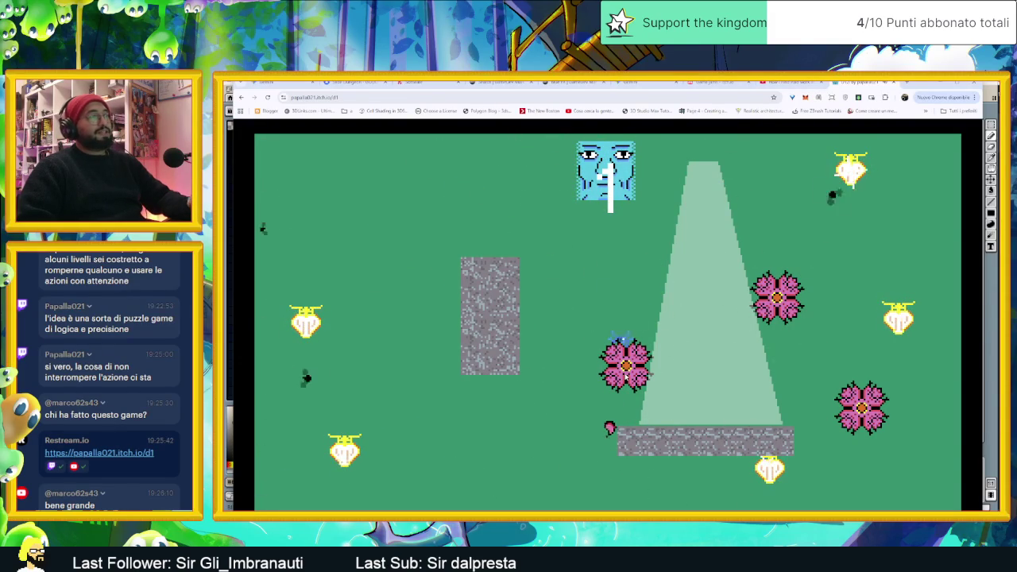
click(622, 427)
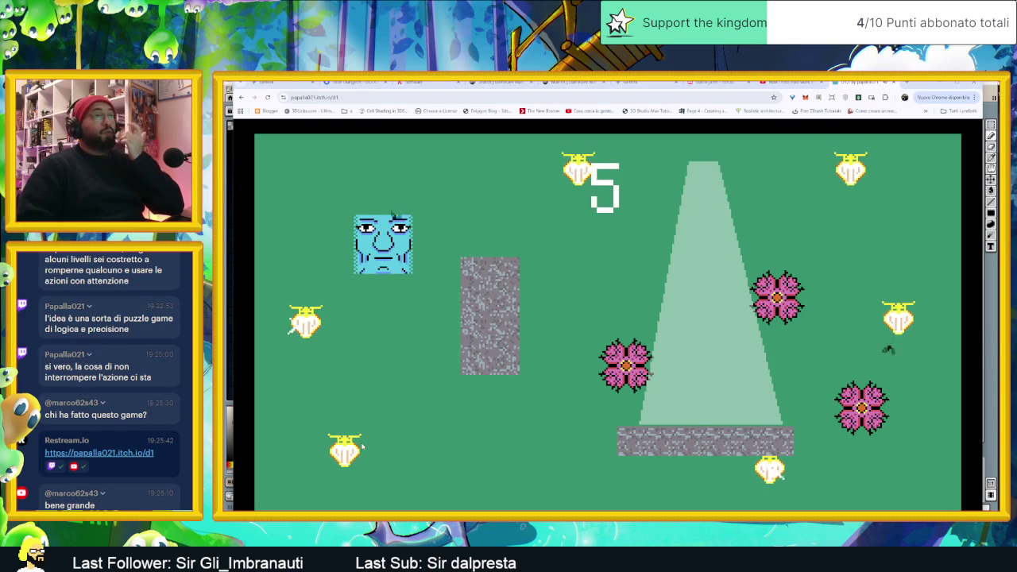
key(Down)
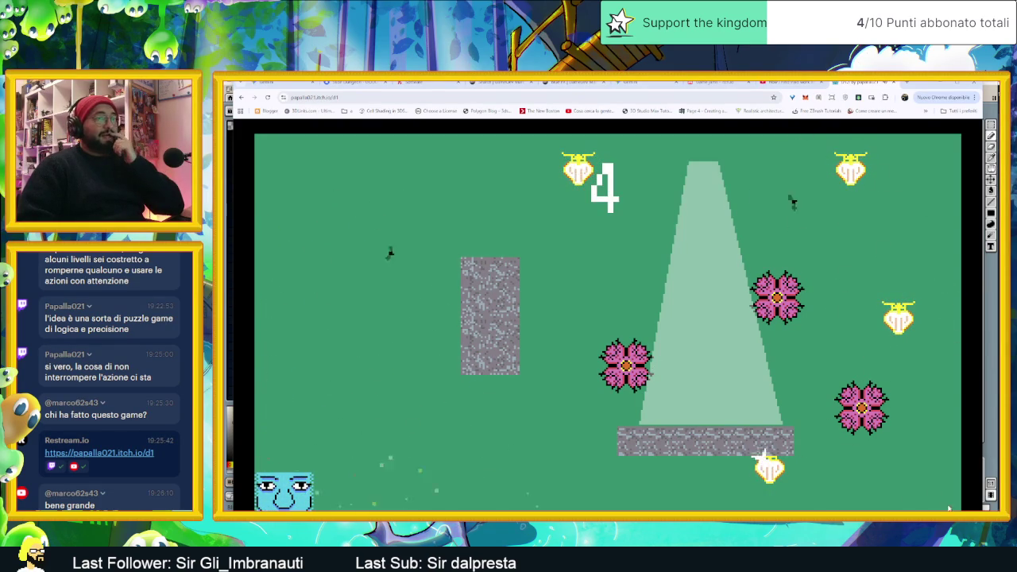
key(Right)
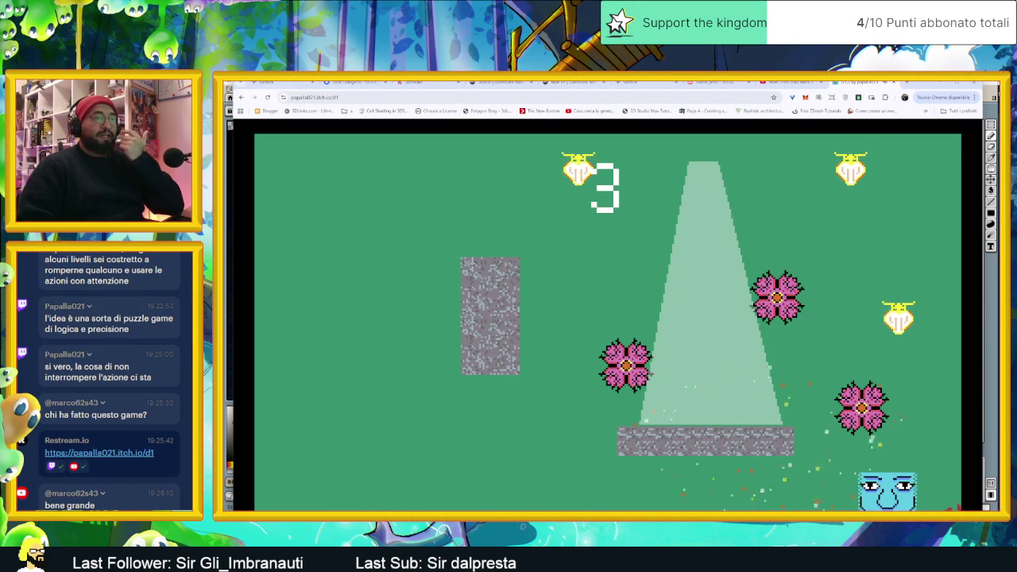
key(Up)
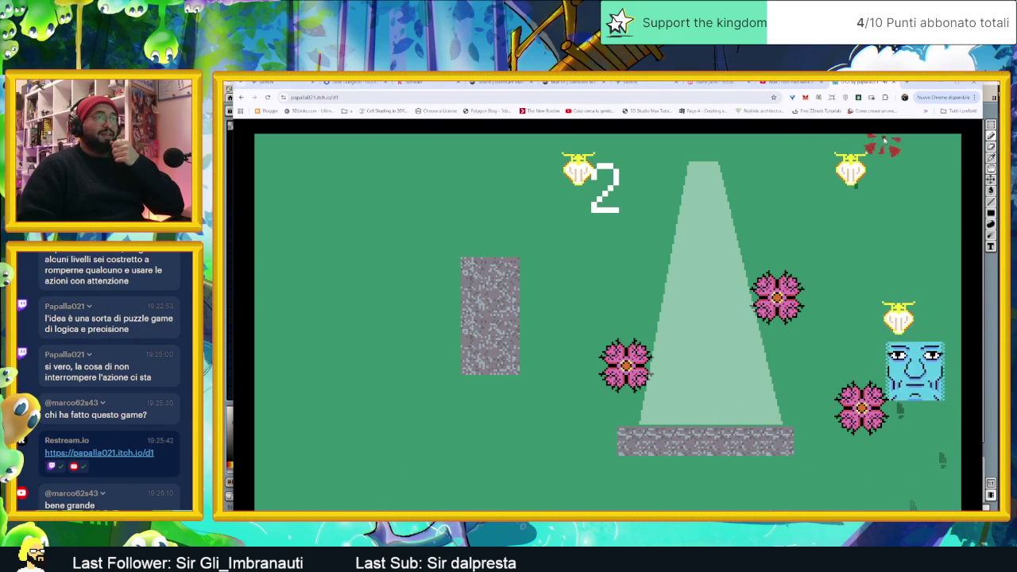
- Slide the face block left along the top to reach the FINE ending screen
key(Left)
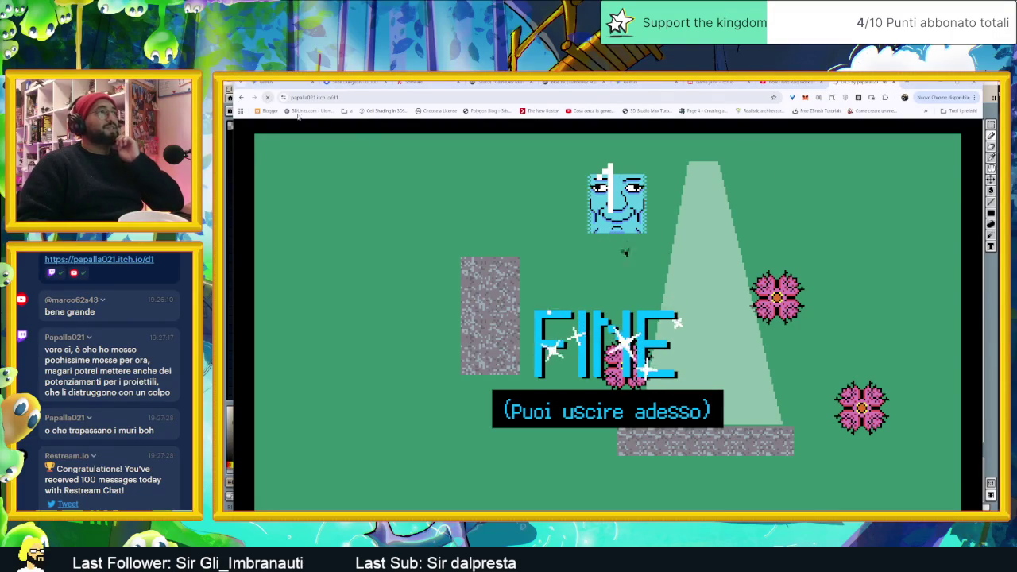
- Remove 'd1' from the page URL to load the developer's itch.io profile
click(268, 97)
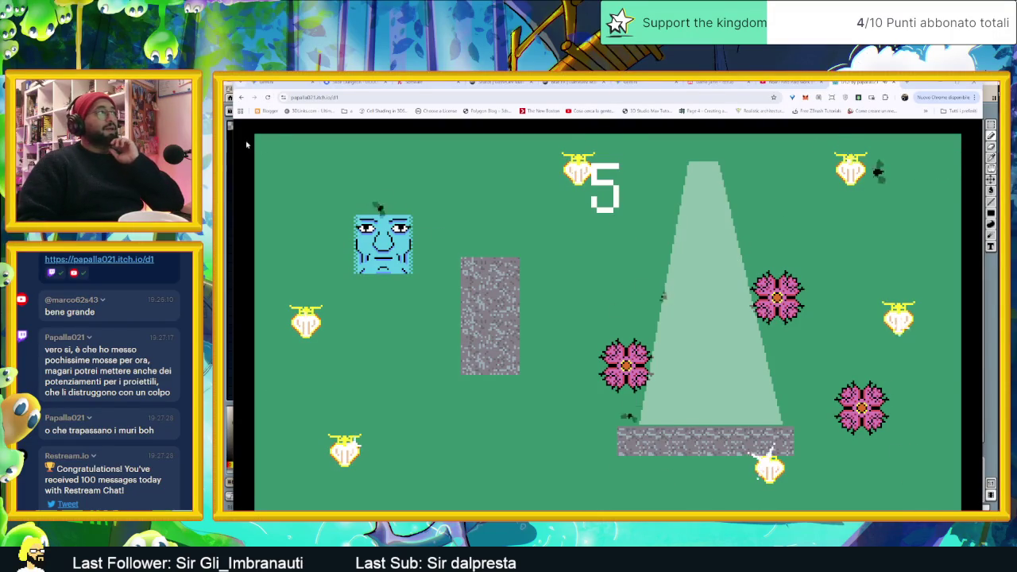
click(334, 98)
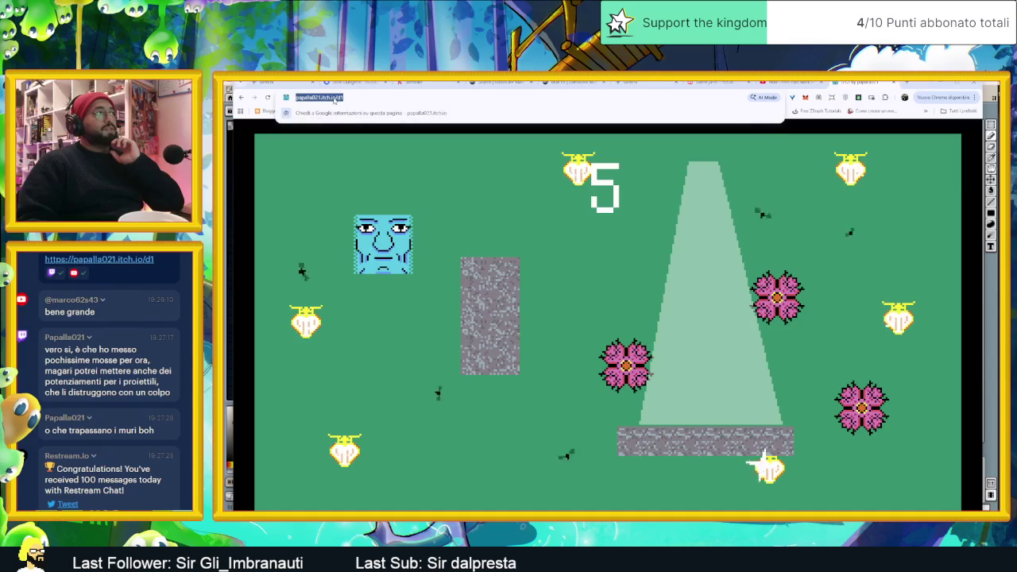
double_click(357, 97)
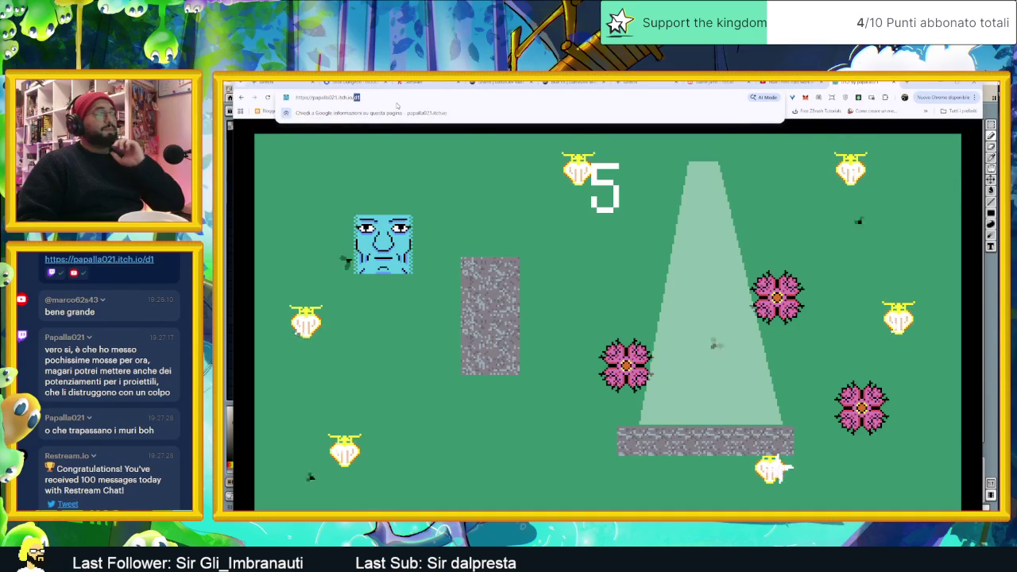
key(BackSpace)
key(Return)
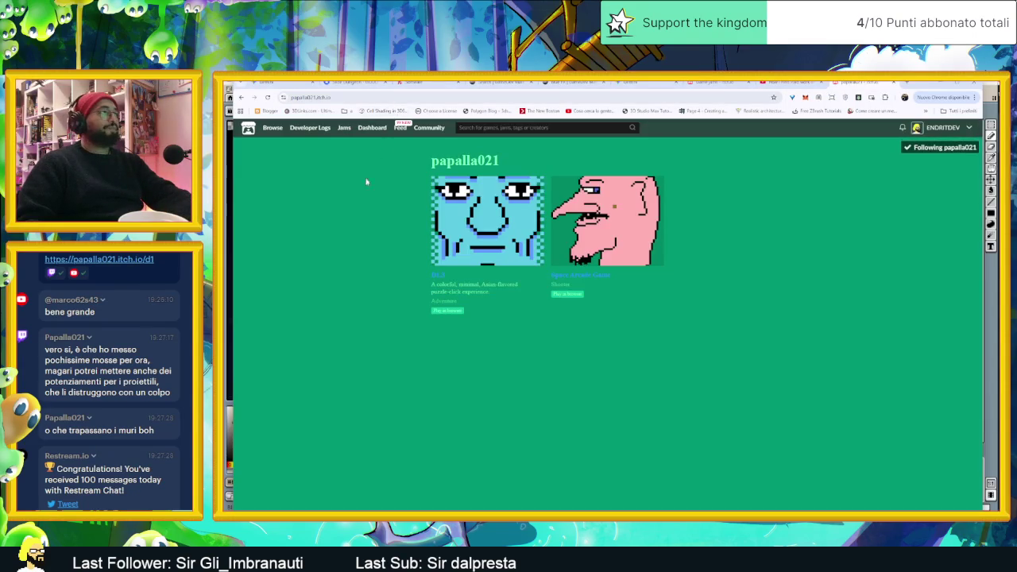
- From the profile, open the Space Arcade Game page
click(515, 237)
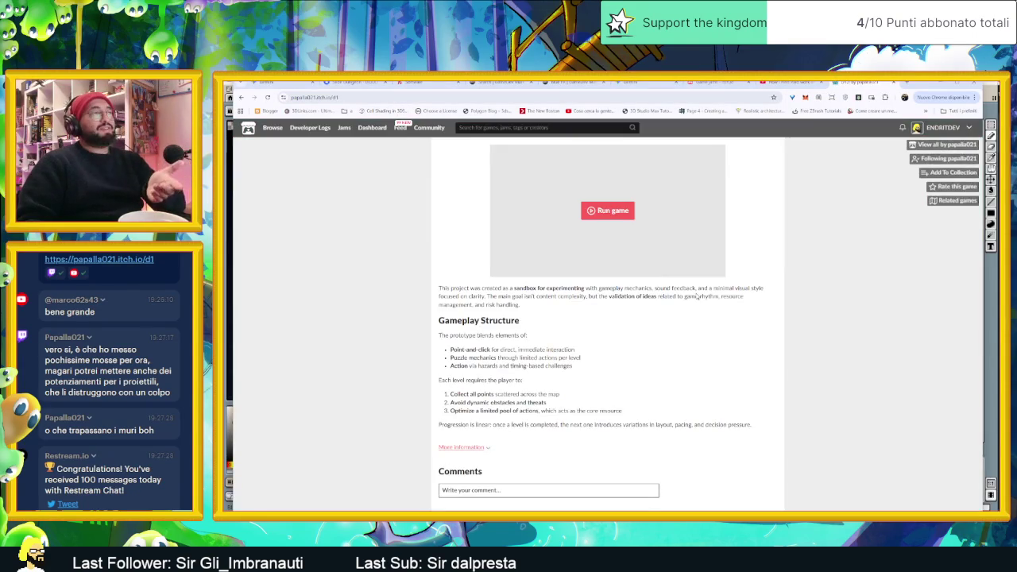
key(alt+Left)
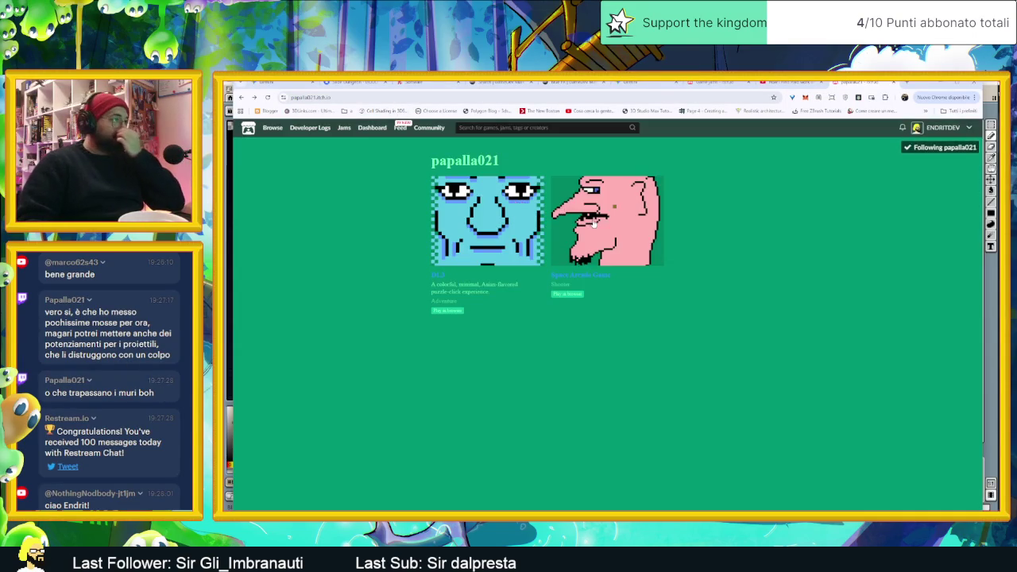
click(596, 223)
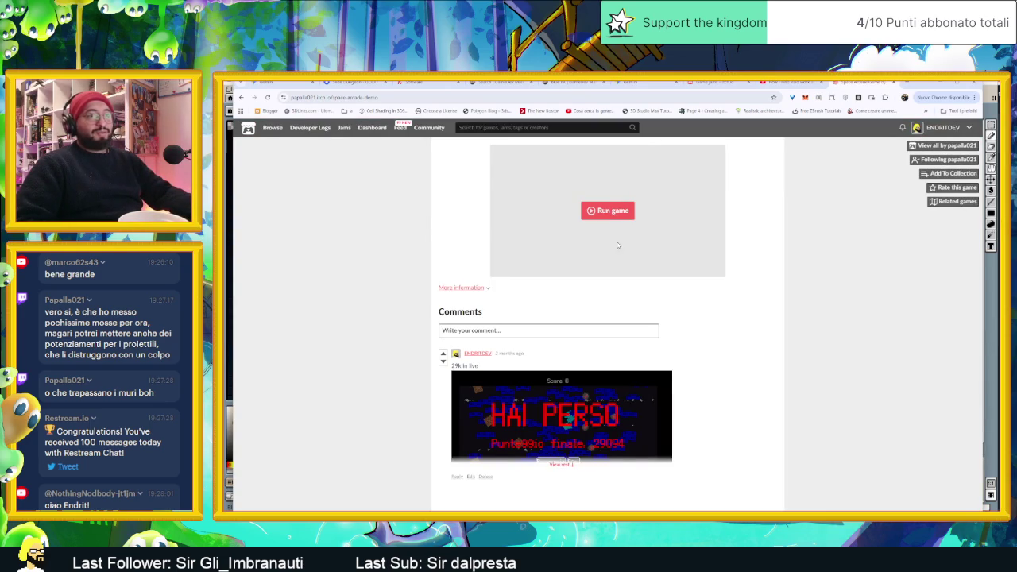
- Launch the space arcade demo and steer the ship left and right to shoot enemies
click(617, 211)
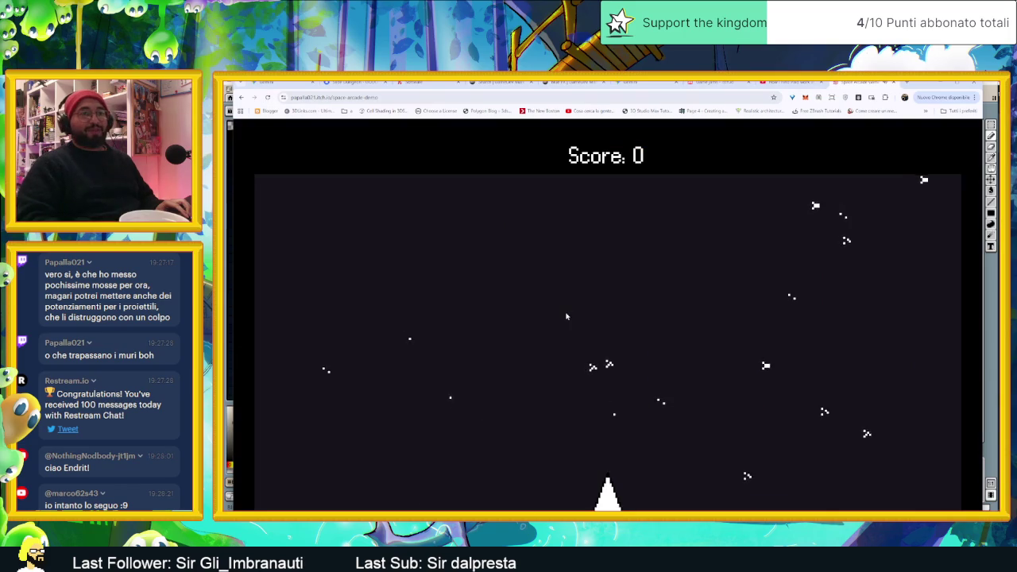
key(Left)
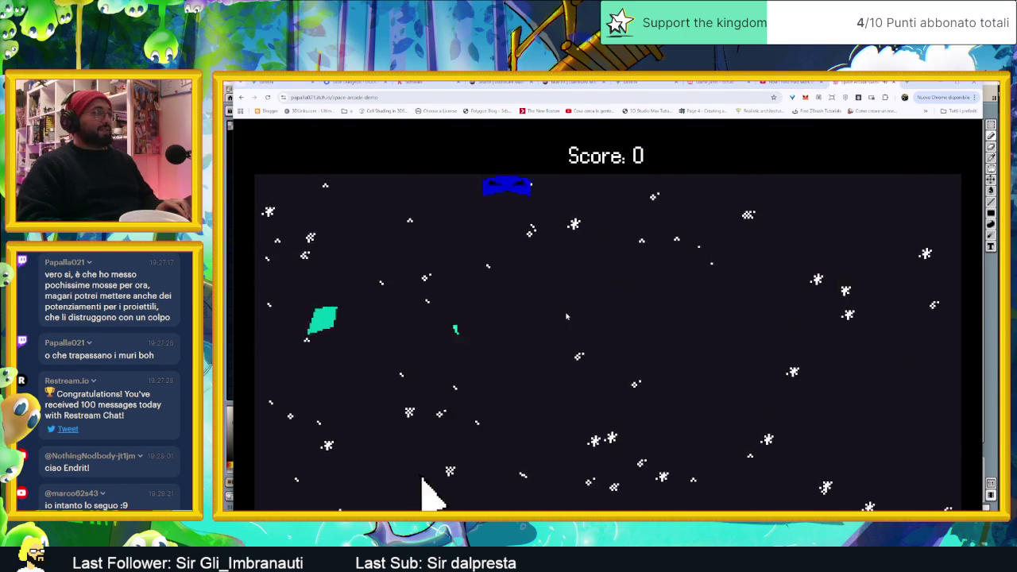
key(Right)
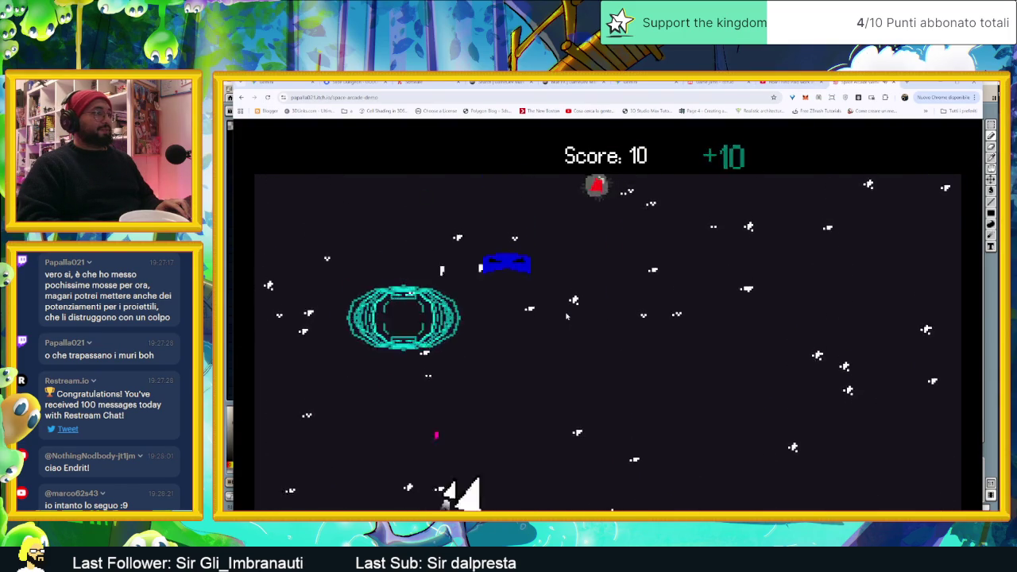
key(Left)
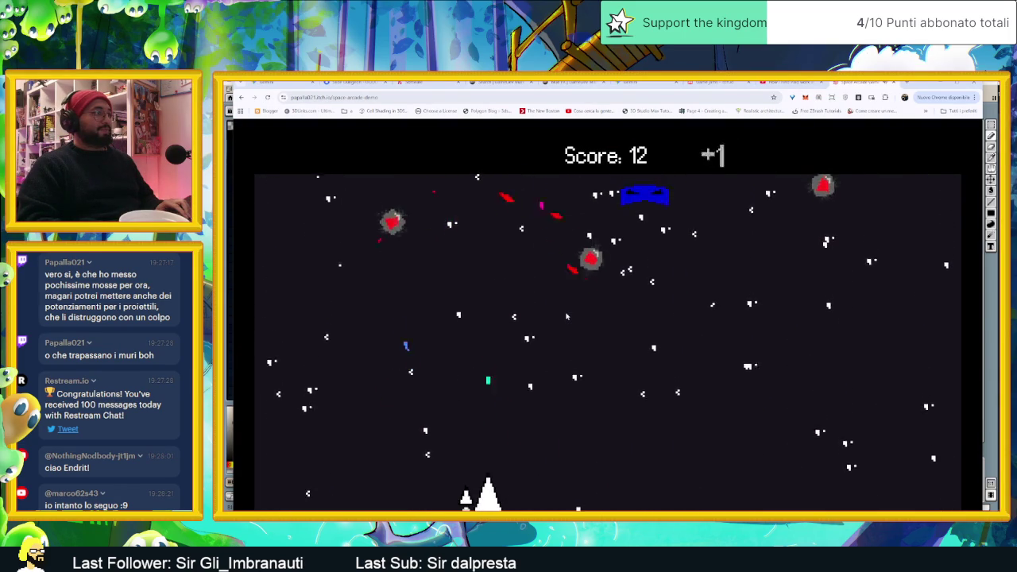
key(Right)
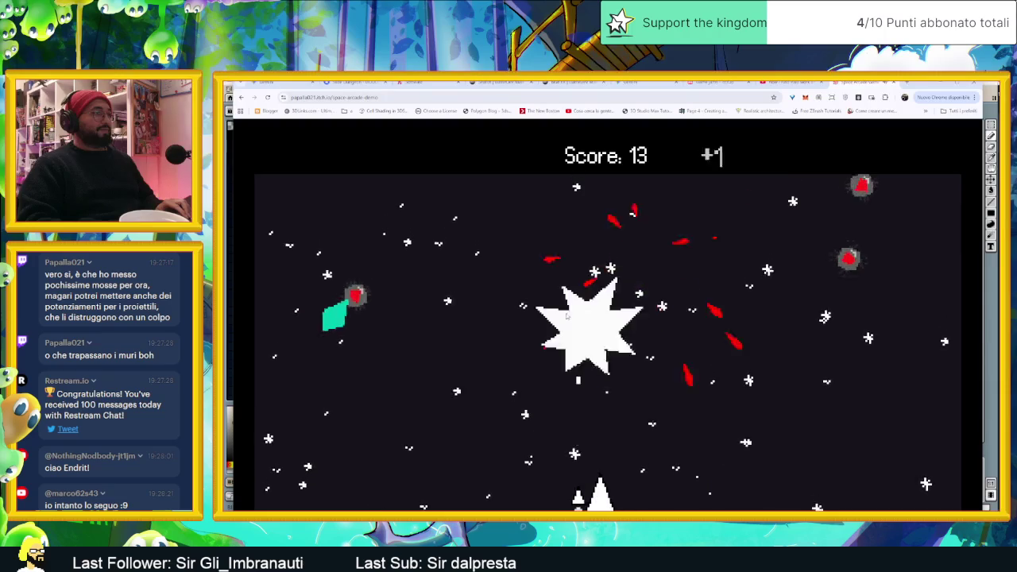
key(Left)
key(Left)
key(Right)
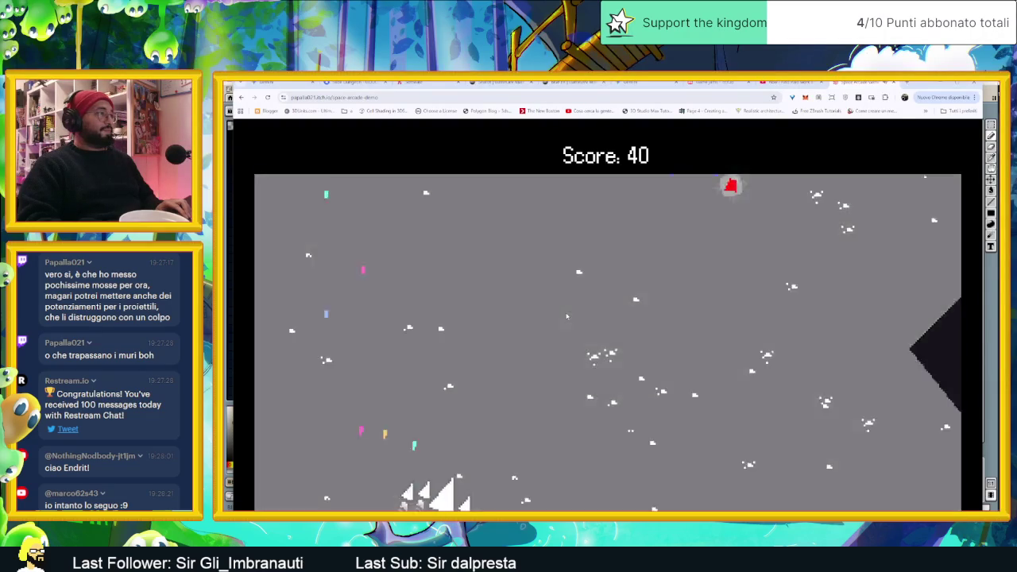
key(Right)
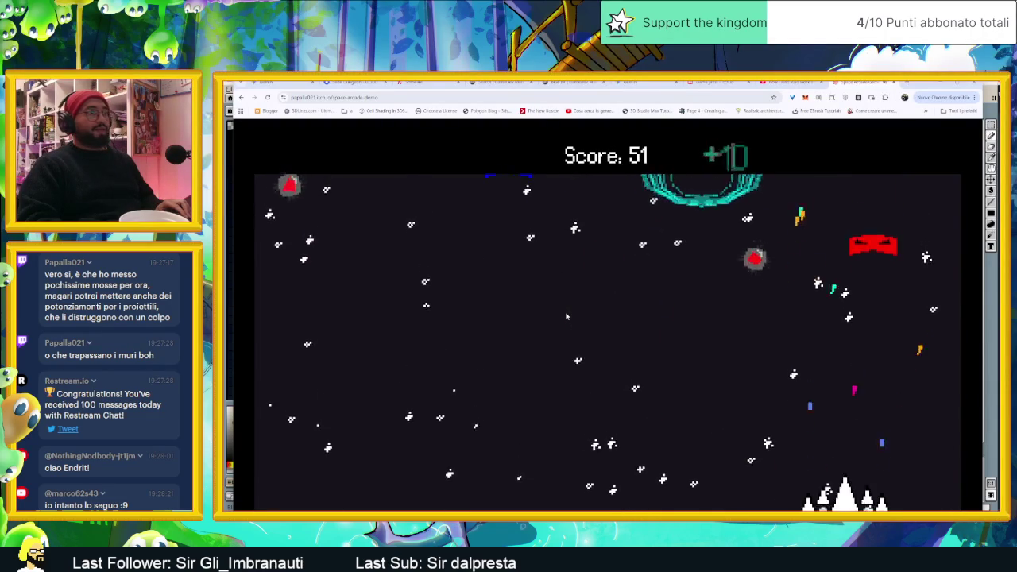
key(Left)
key(Left)
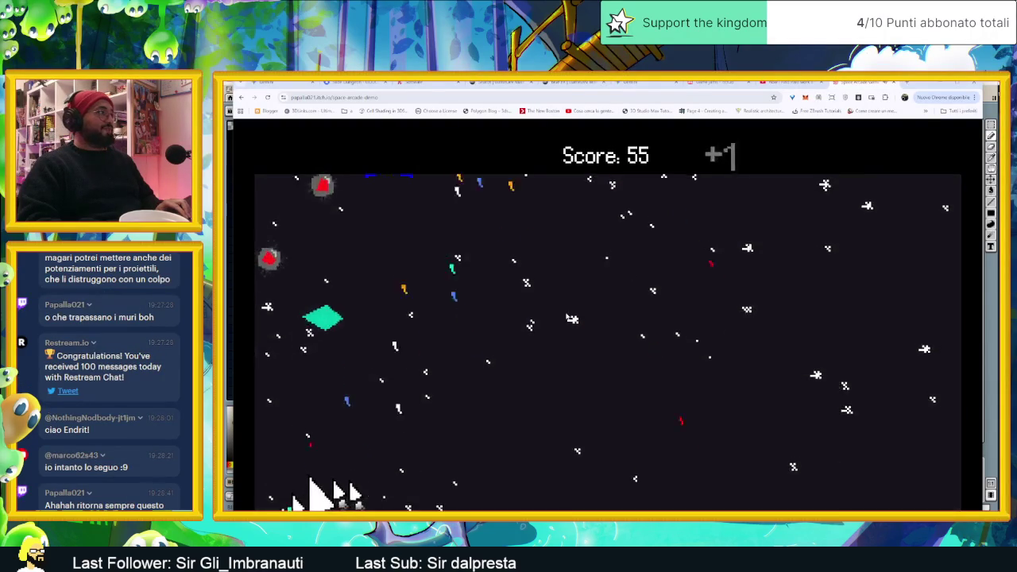
key(Right)
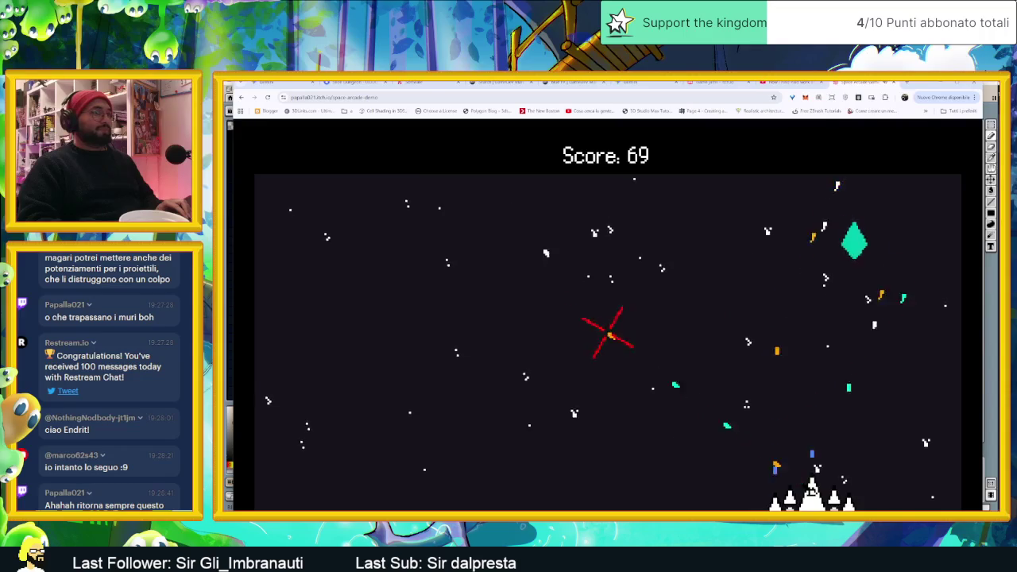
key(Left)
key(Left)
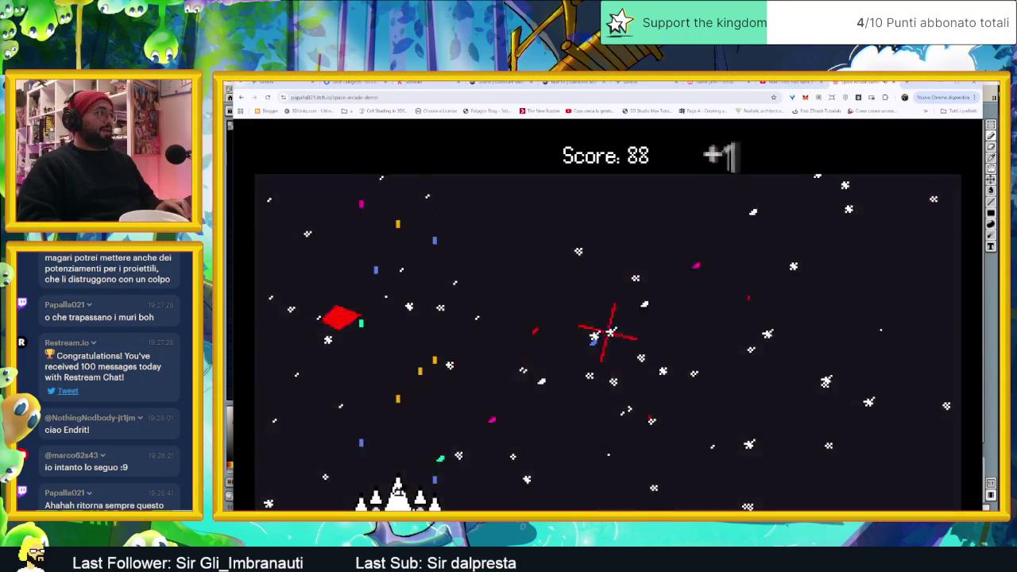
key(Right)
key(Left)
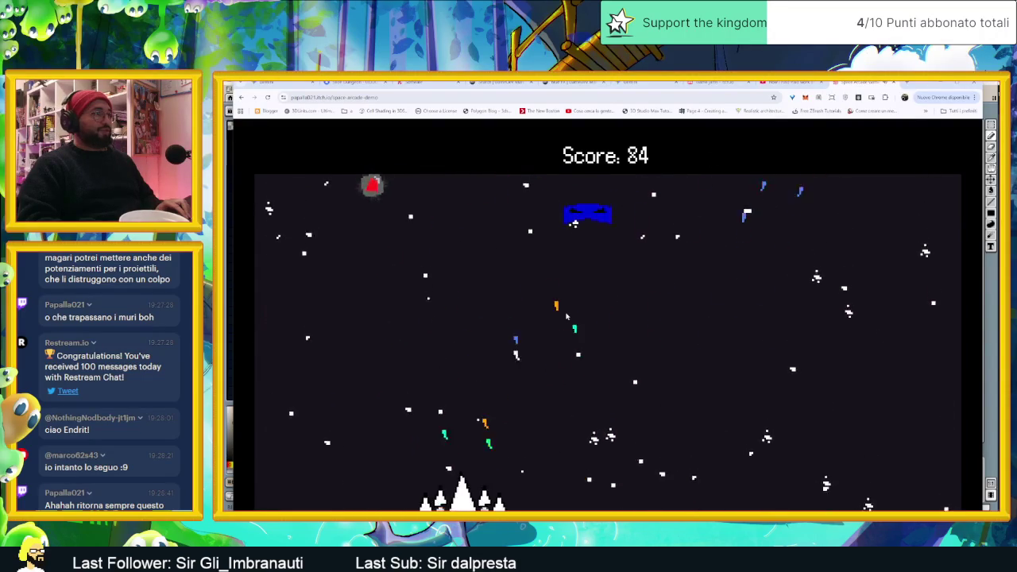
key(Right)
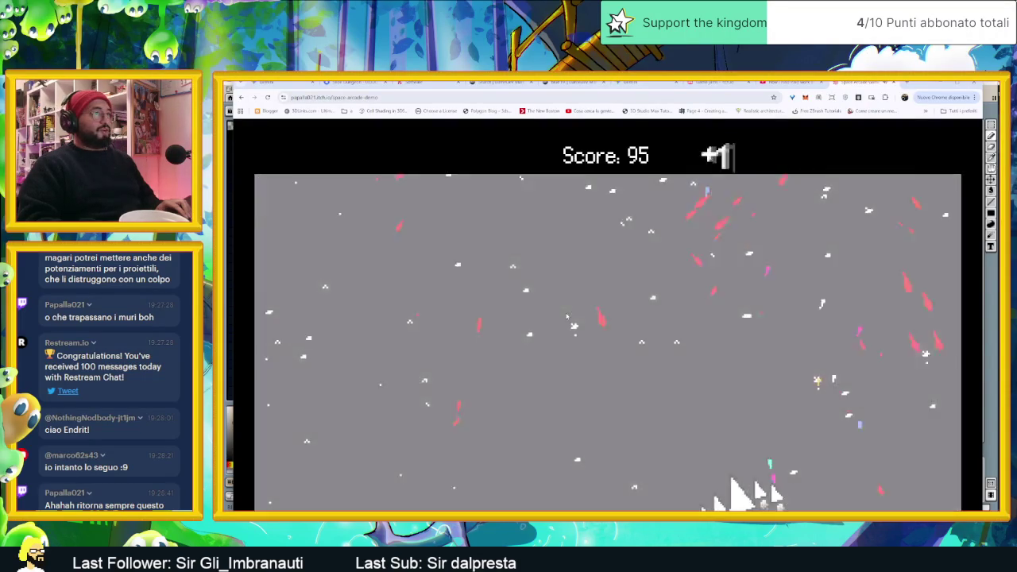
key(Left)
key(Right)
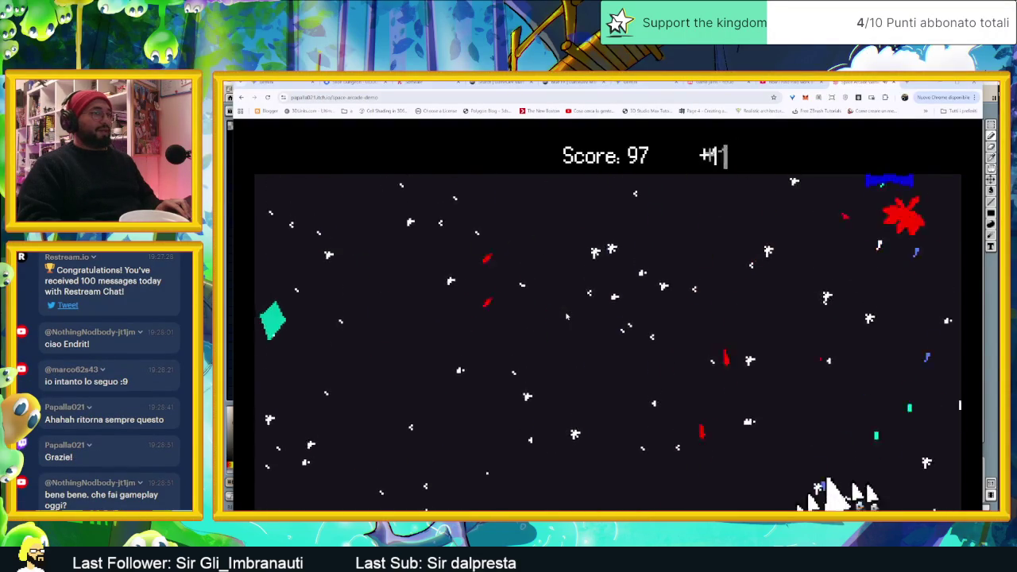
key(Left)
key(Left)
key(Right)
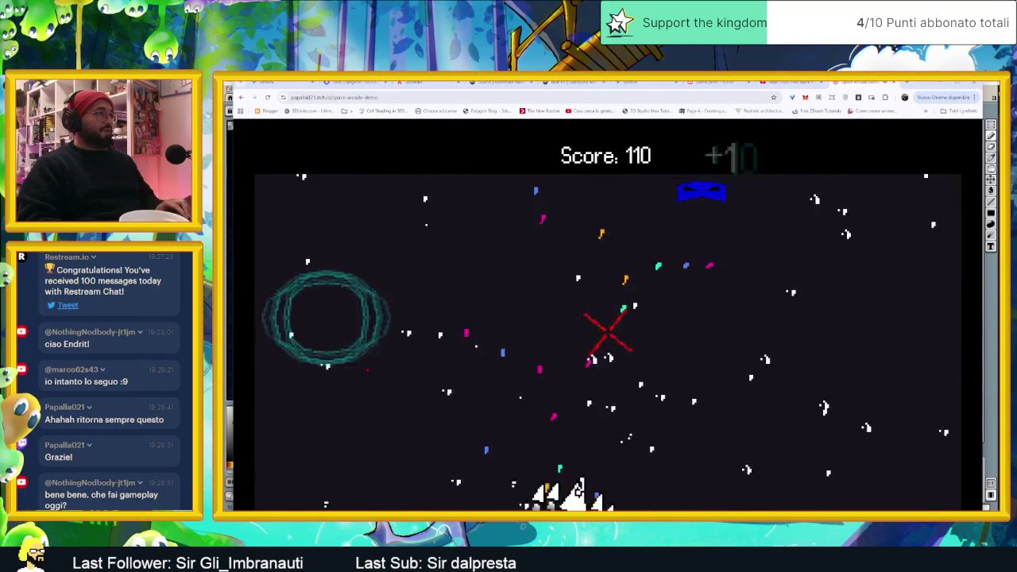
- Keep weaving the ship against the boss until the run ends with a score of 2649
key(Left)
key(Right)
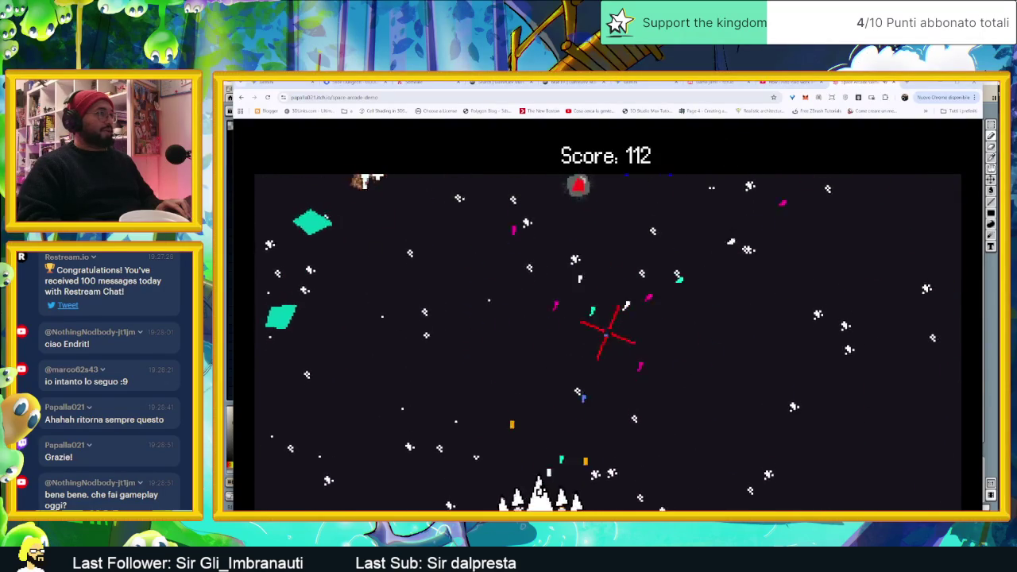
key(Left)
key(Right)
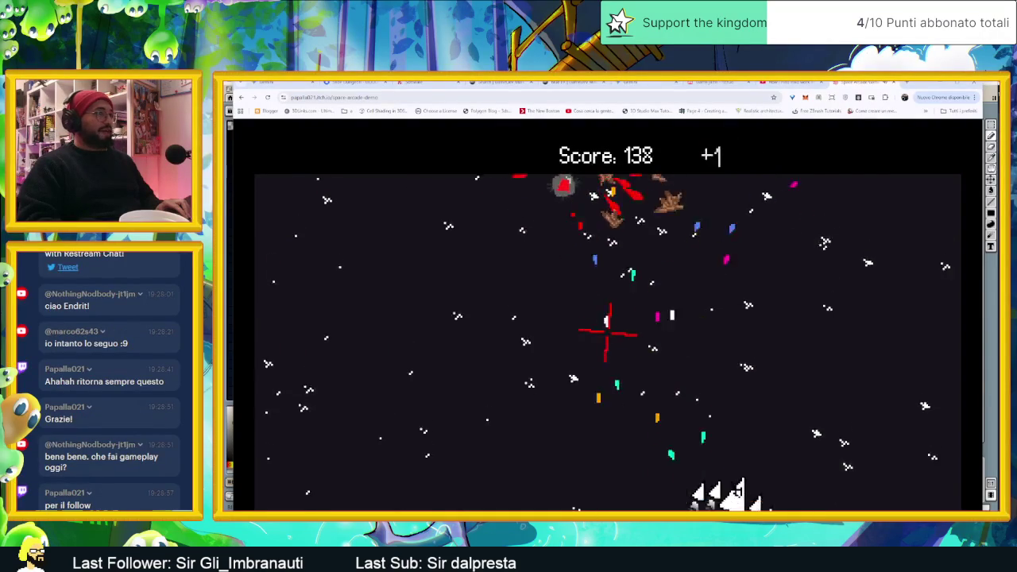
key(Left)
key(Right)
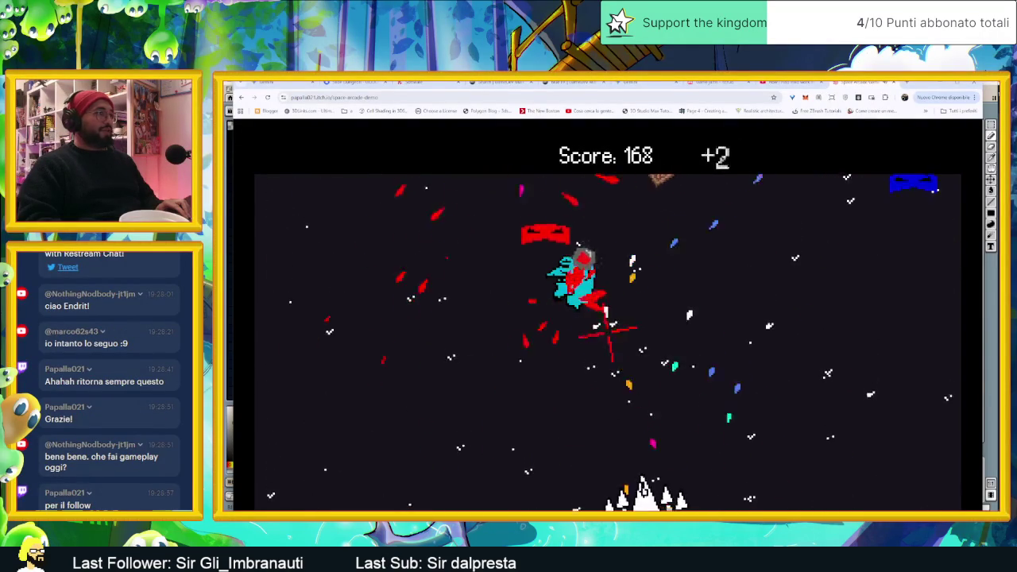
key(Left)
key(Right)
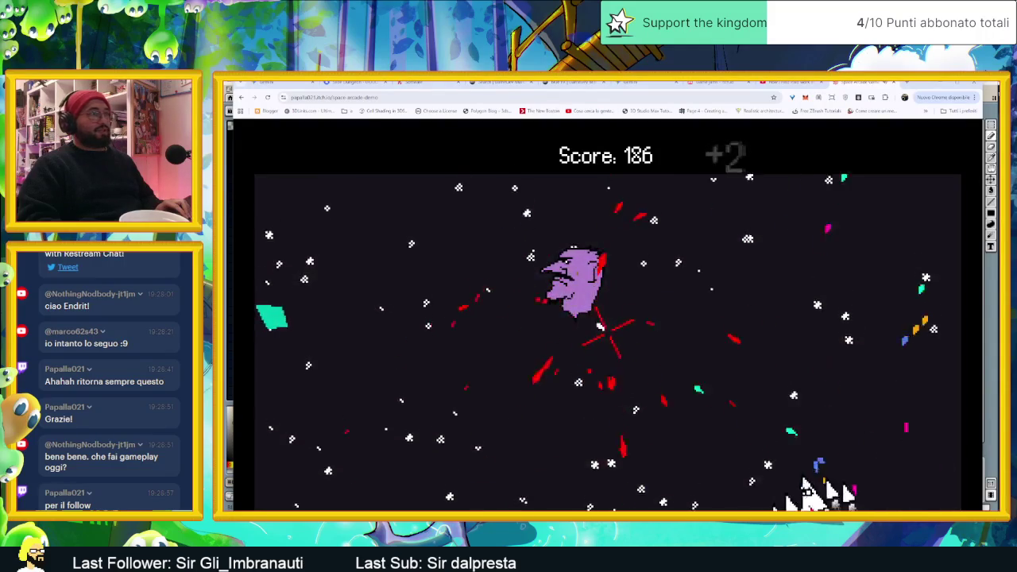
key(Left)
key(Left)
key(Right)
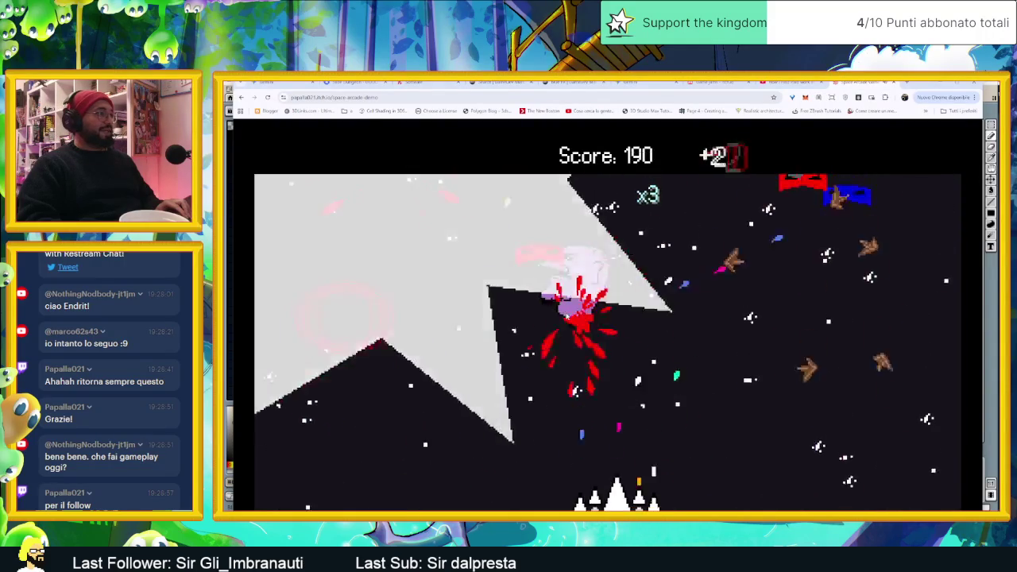
key(Left)
key(Left)
key(Right)
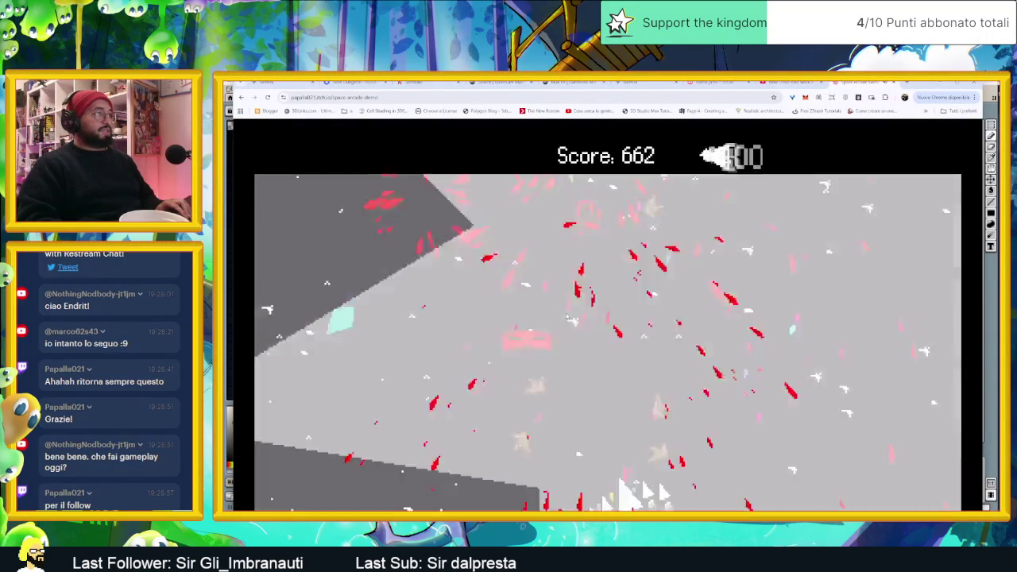
key(Left)
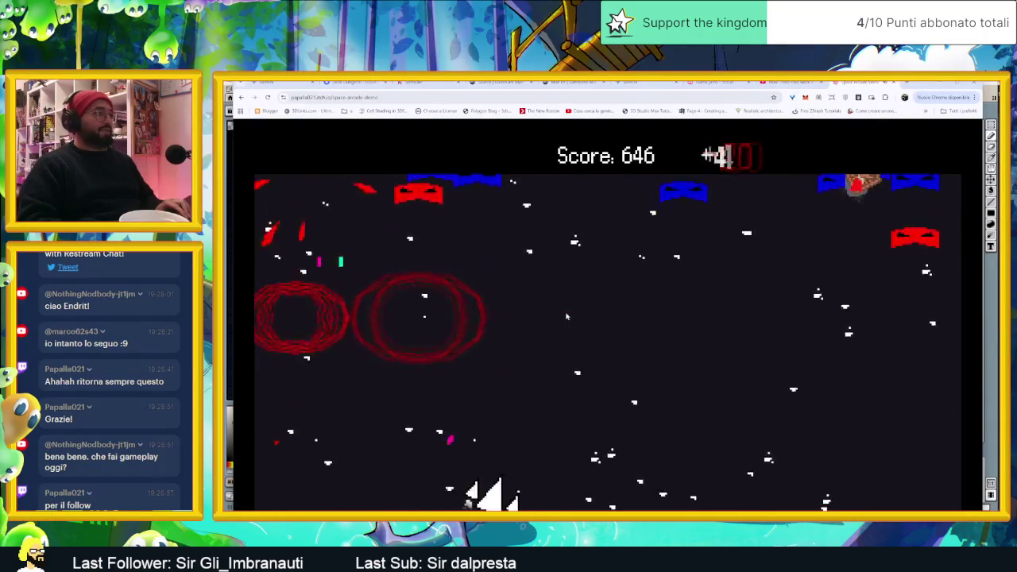
key(Right)
key(Left)
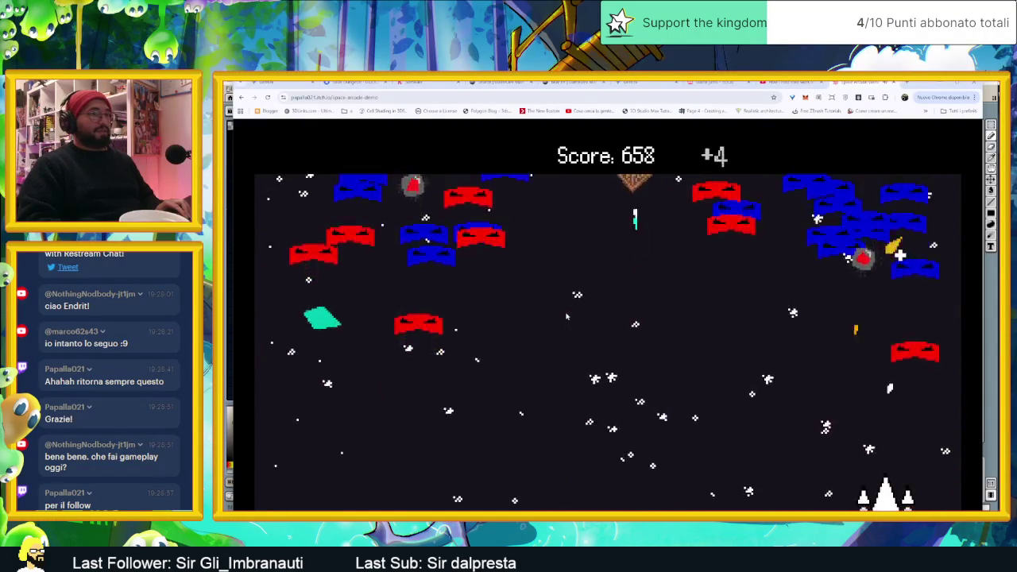
key(Left)
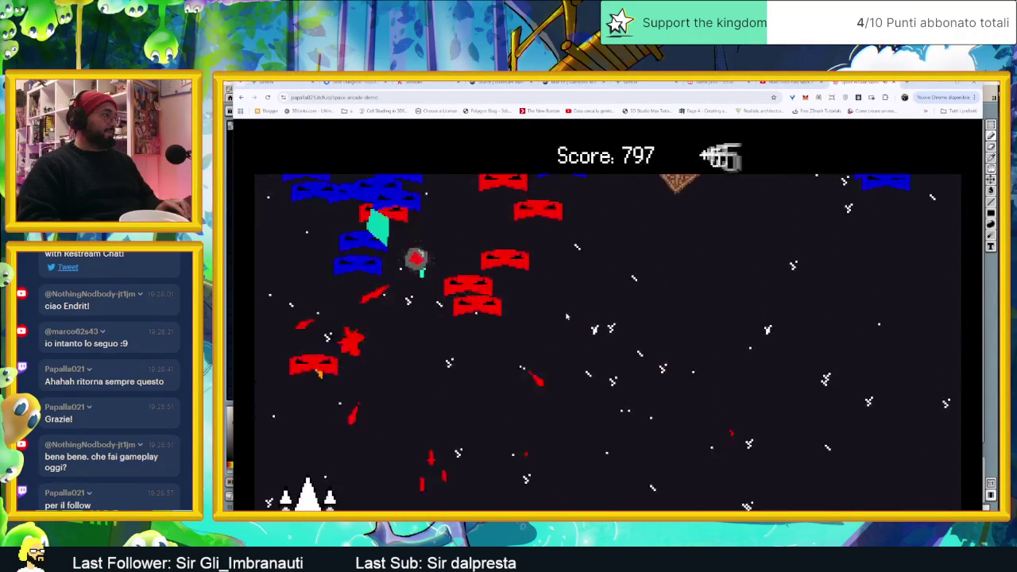
key(Right)
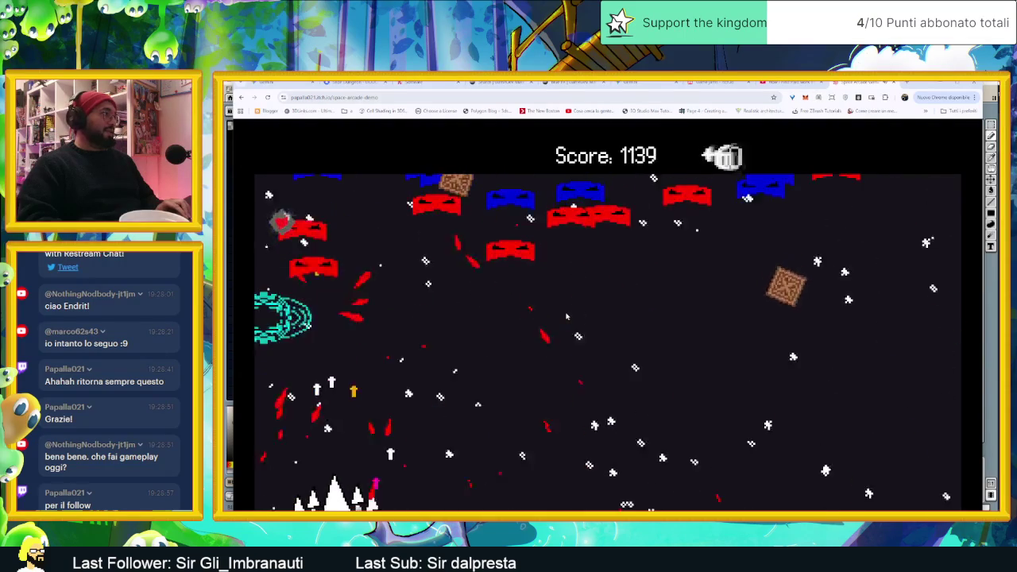
key(Right)
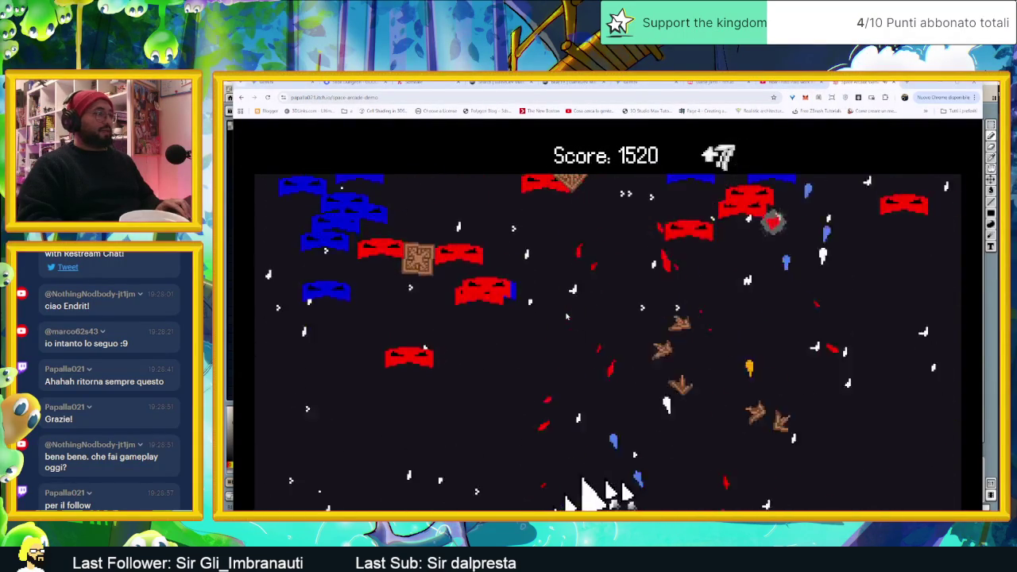
key(Left)
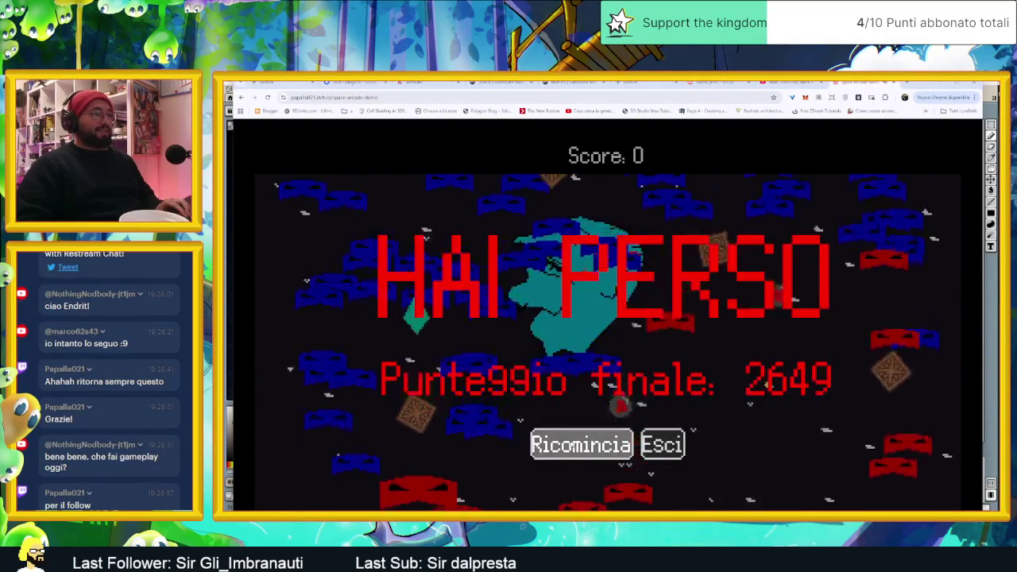
- Start a new run with Ricomincia and dodge left and right while shooting enemies
click(571, 444)
key(Left)
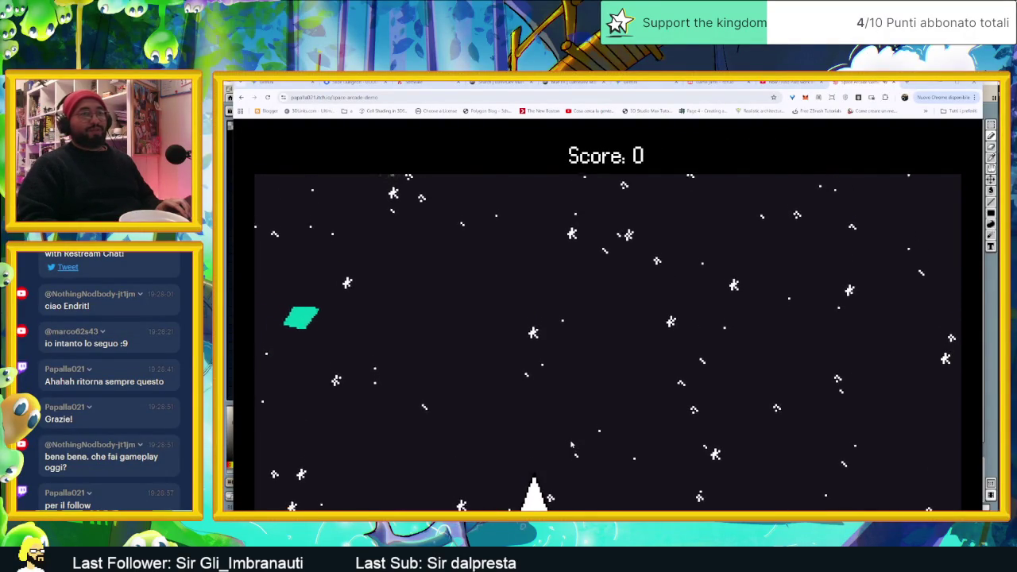
key(Right)
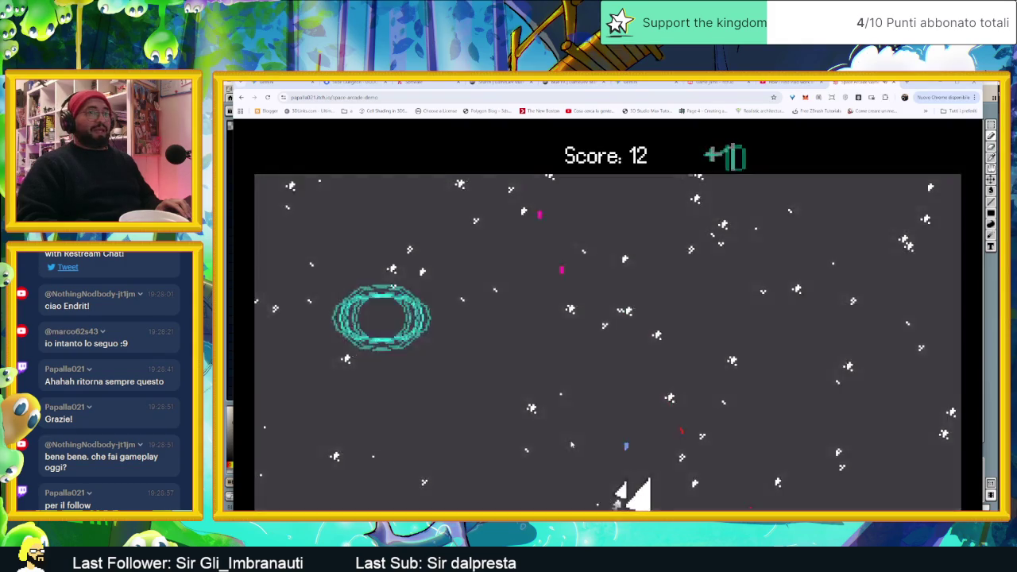
key(Left)
key(Left)
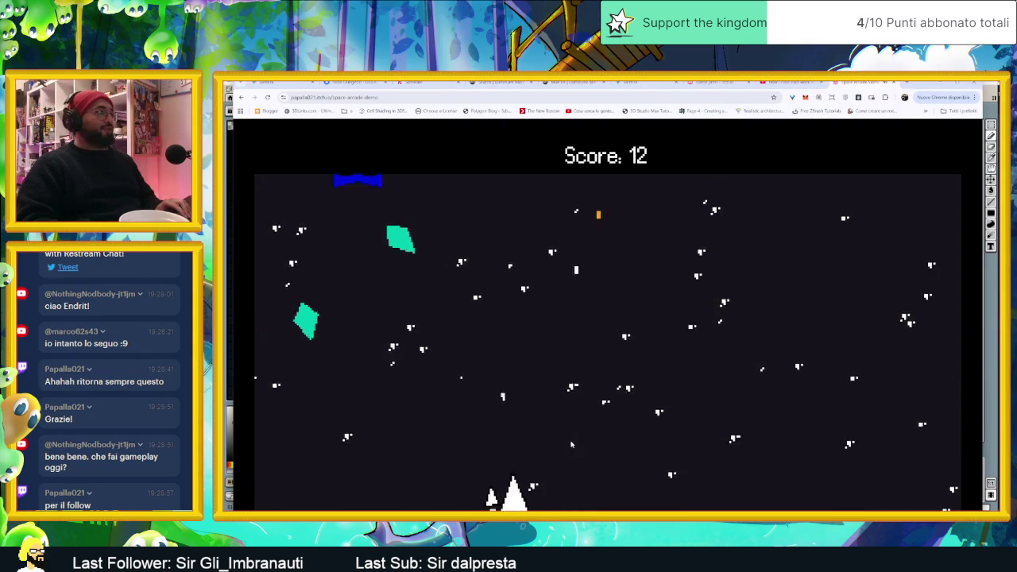
key(Right)
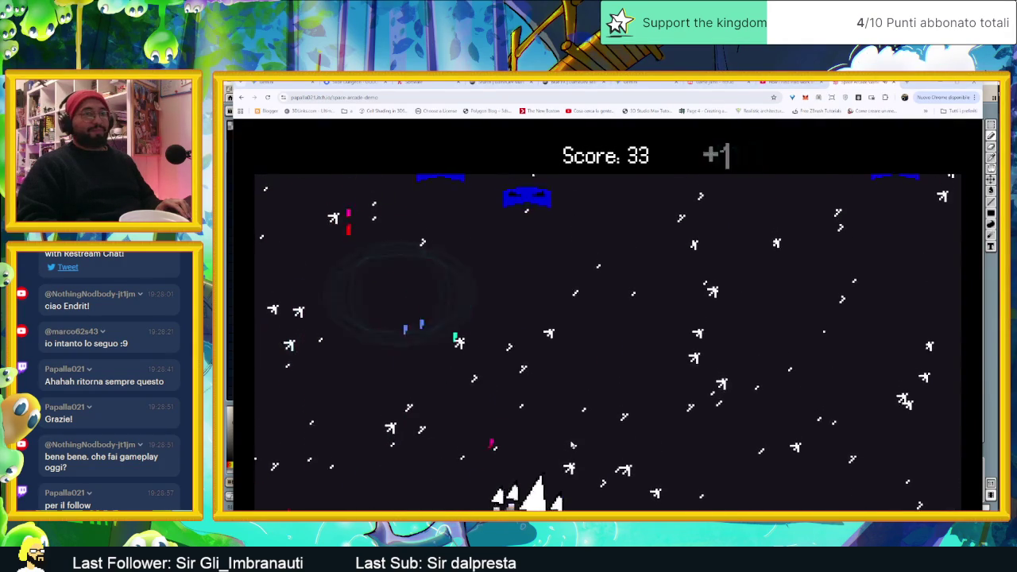
key(Right)
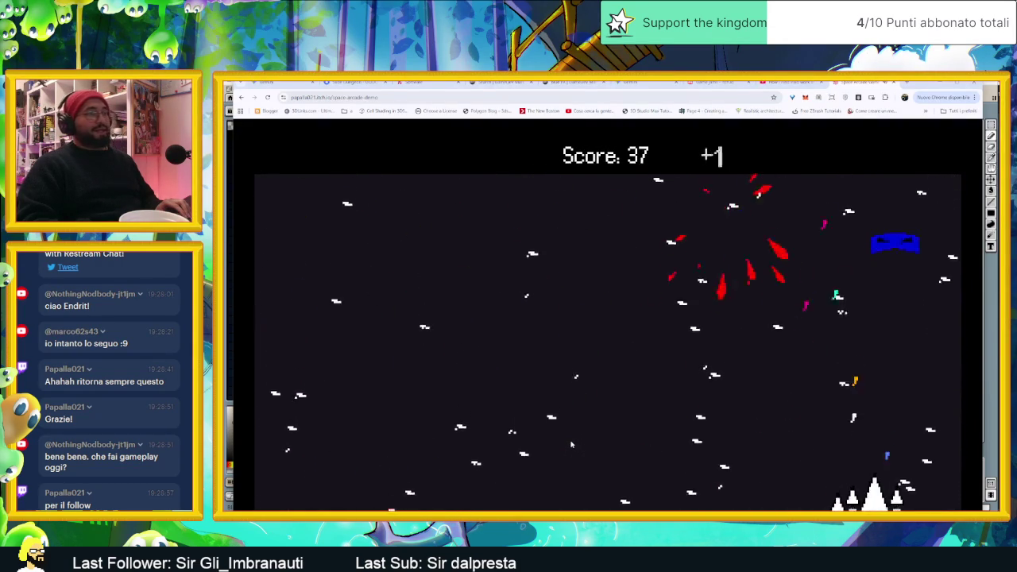
key(Left)
key(Left)
key(Right)
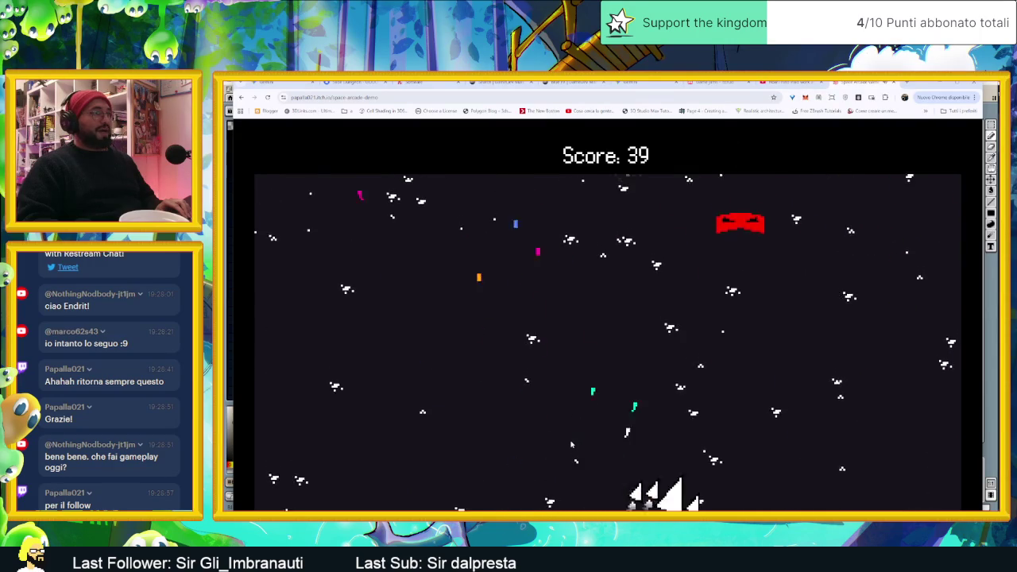
key(Left)
key(Right)
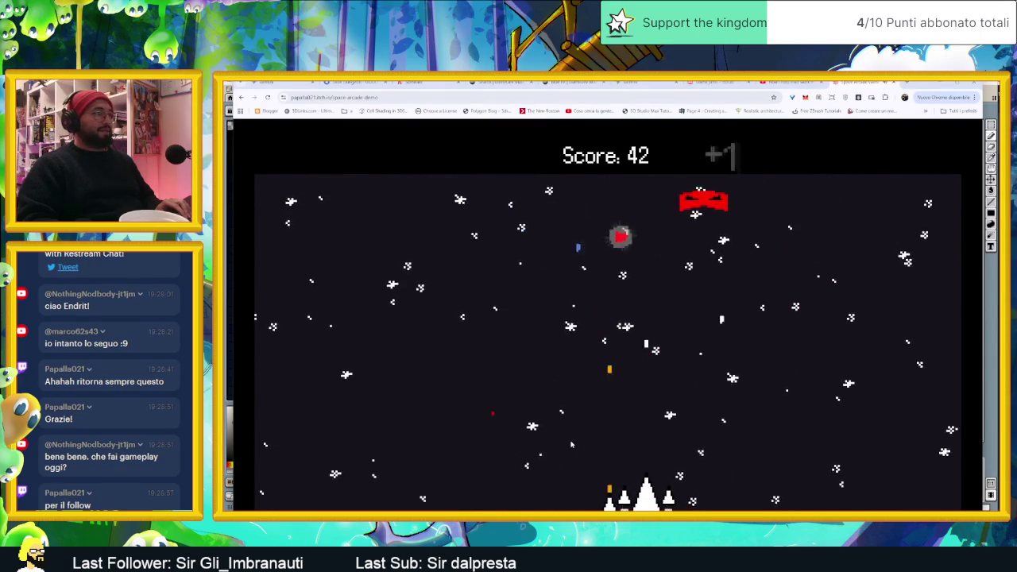
key(Left)
key(Right)
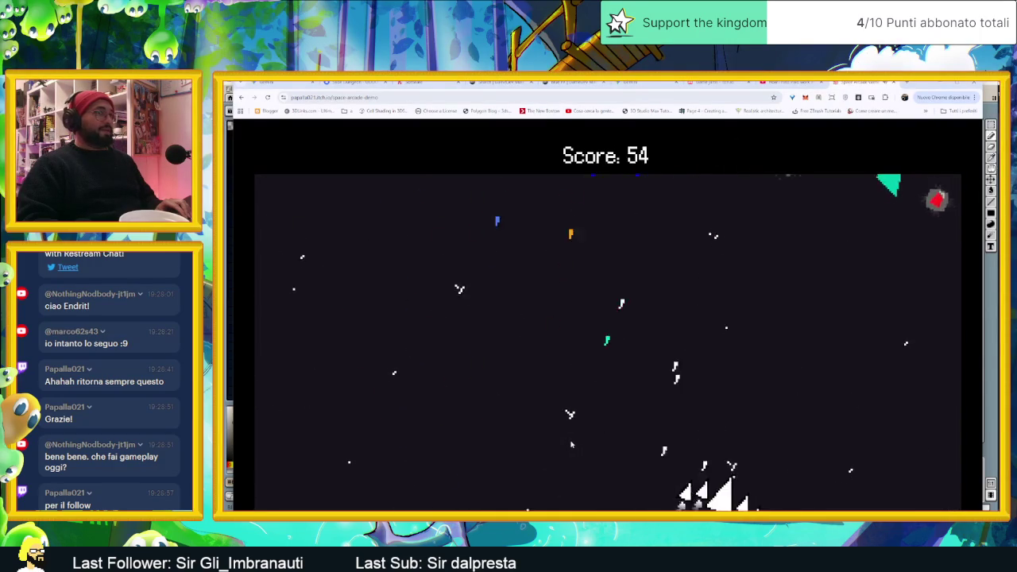
key(Left)
key(Left)
key(Right)
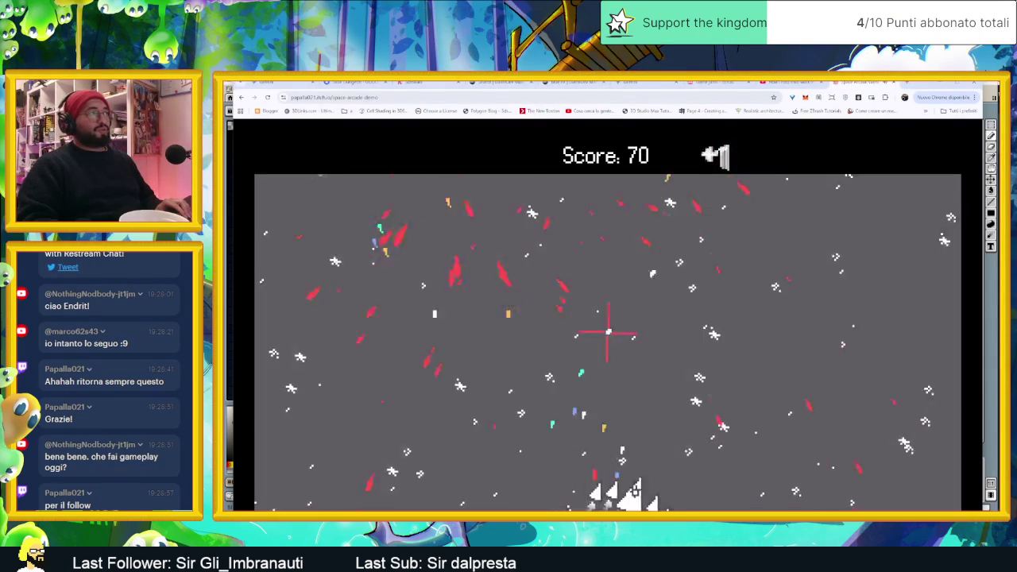
key(Left)
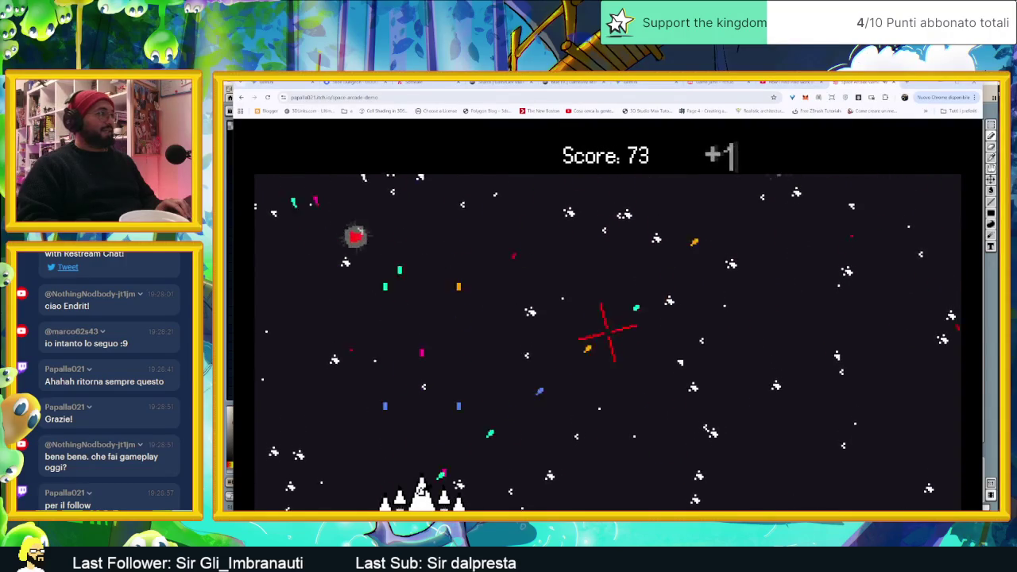
- Keep repositioning the ship to shoot enemies, raising the score to 397
key(Right)
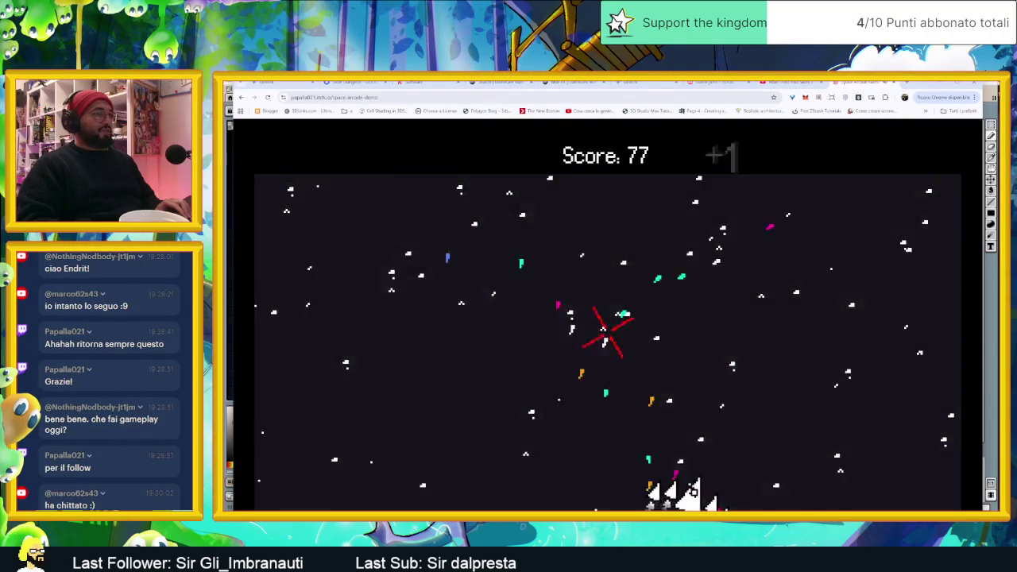
key(Left)
key(Left)
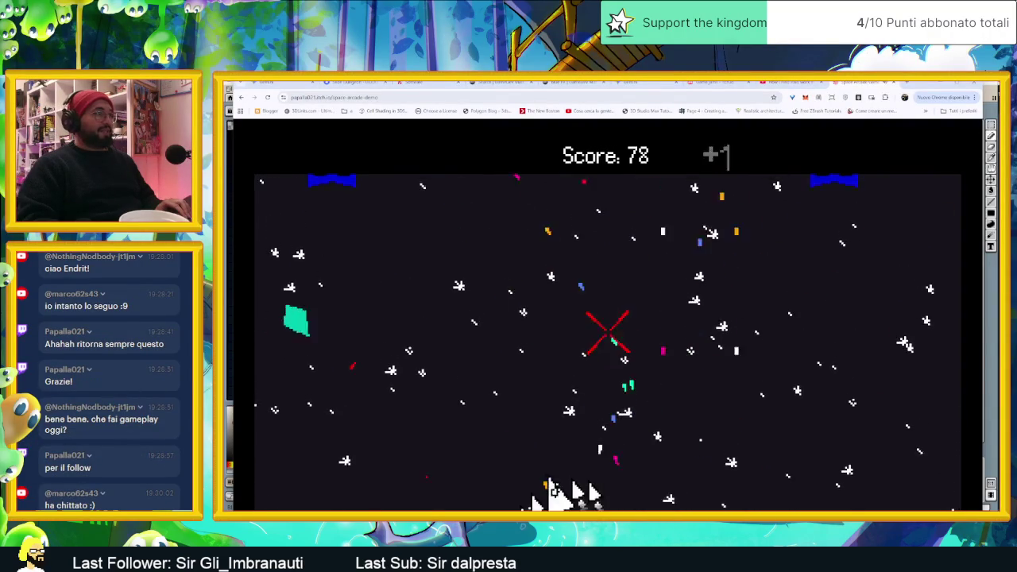
key(Right)
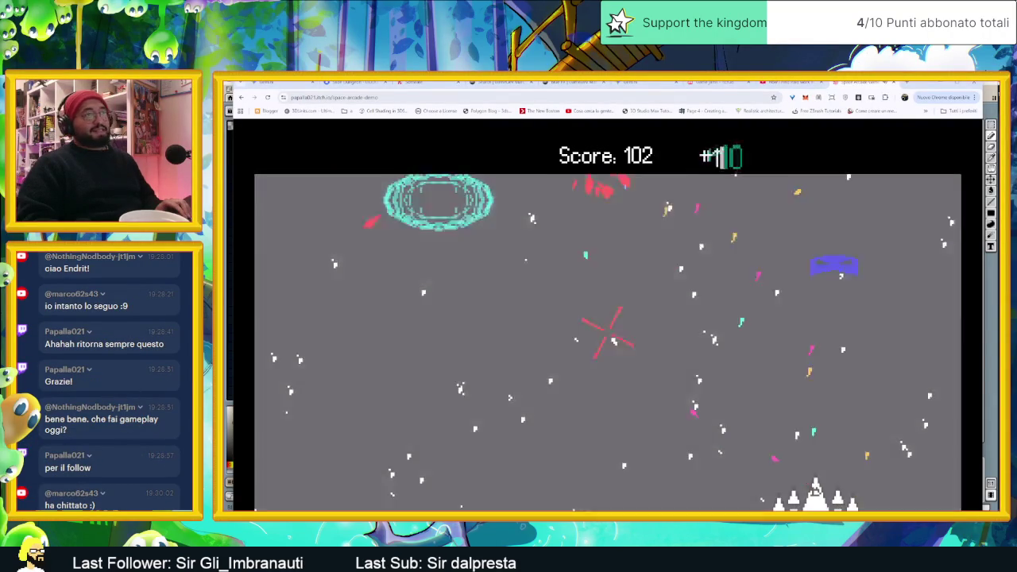
key(Left)
key(Left)
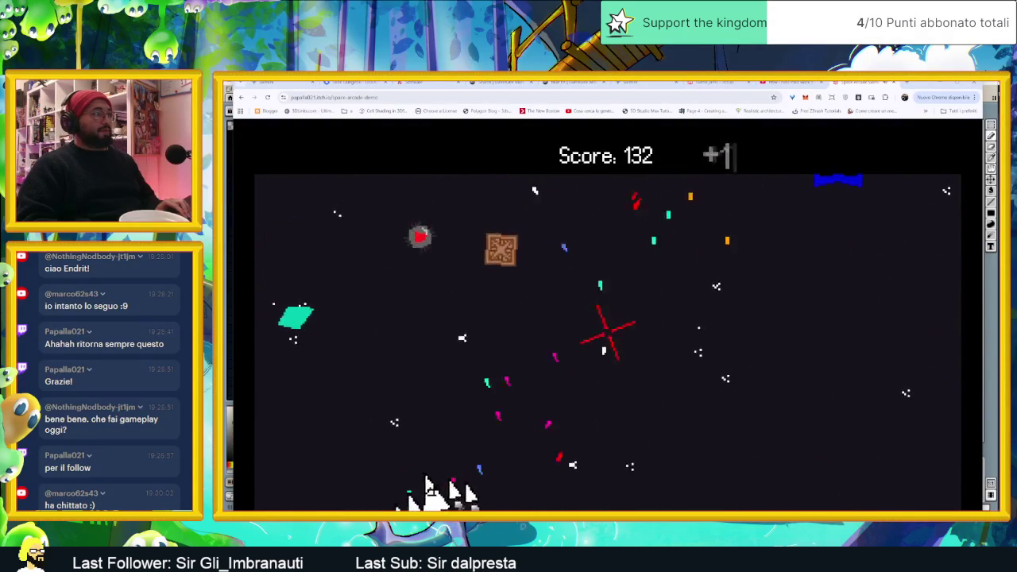
key(Right)
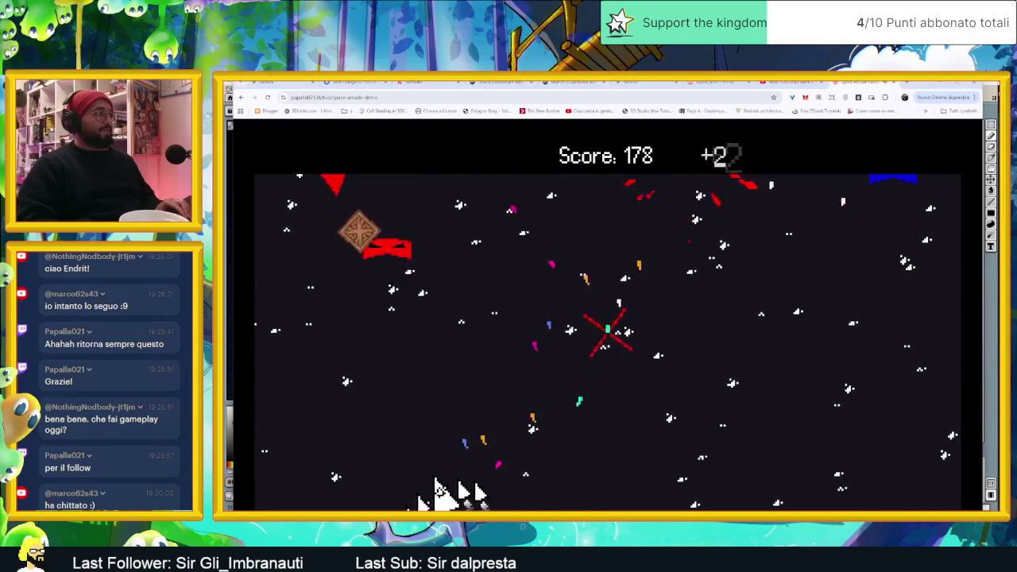
key(Left)
key(Right)
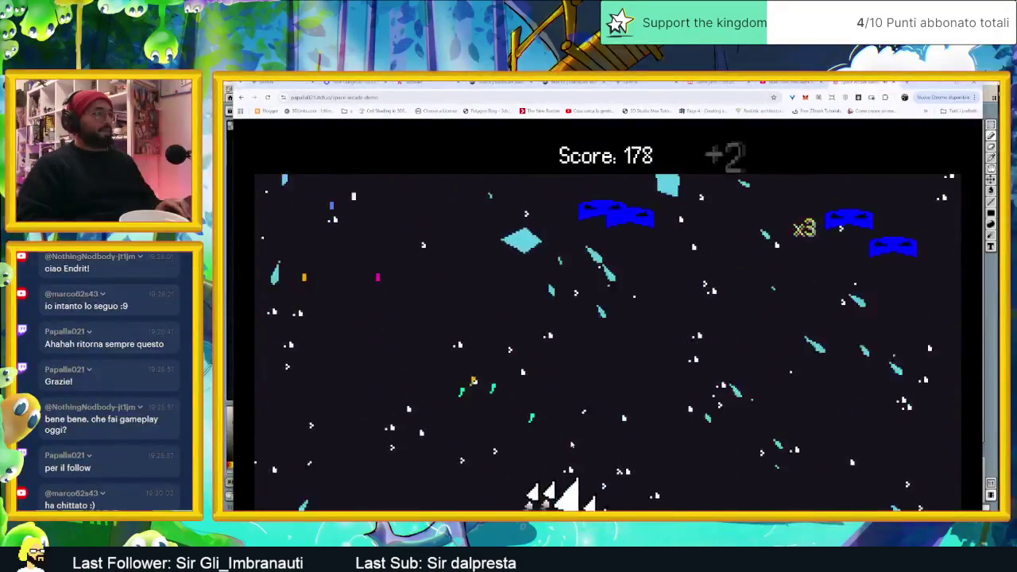
key(Right)
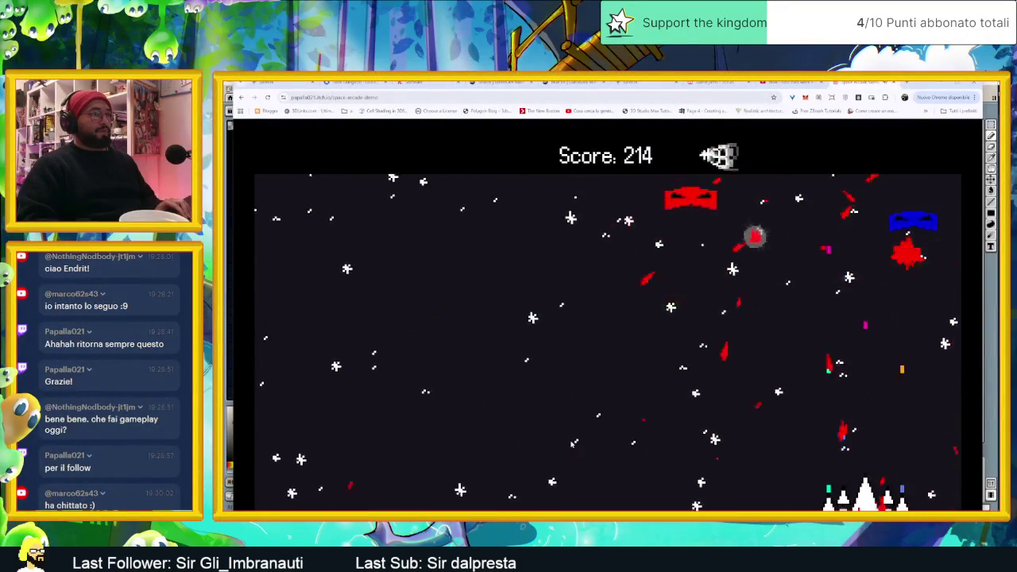
key(Left)
key(Right)
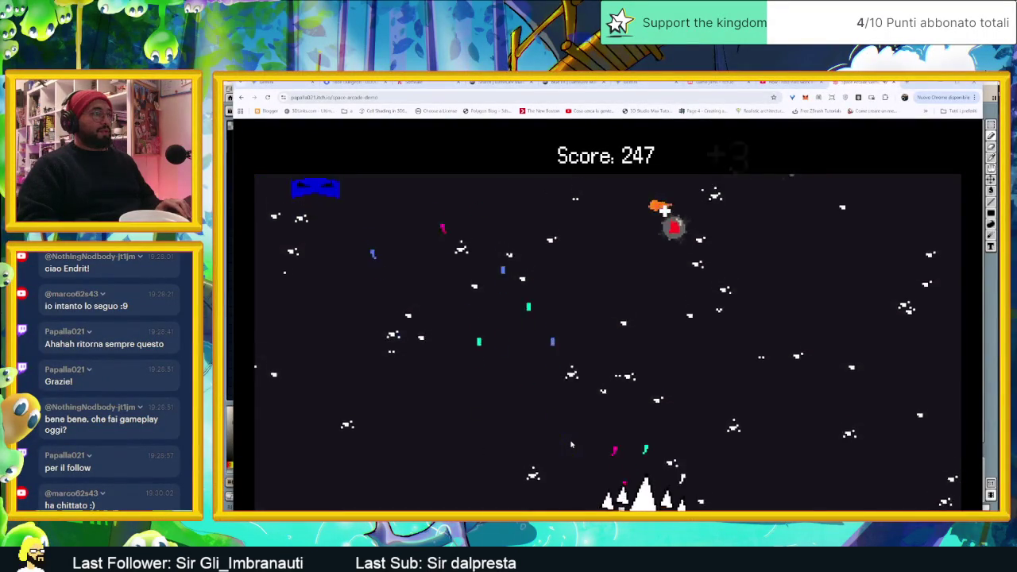
key(Right)
key(Left)
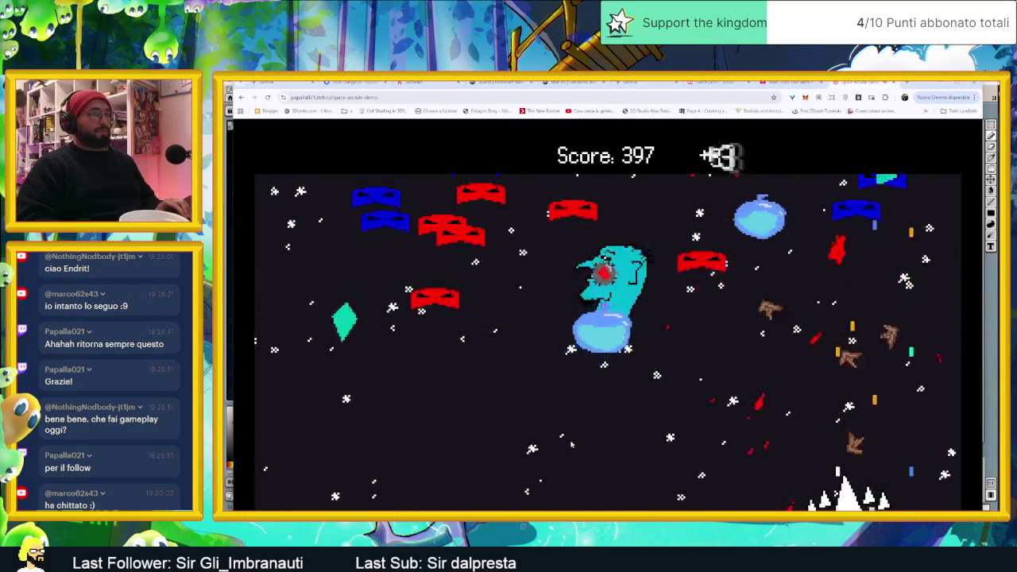
- Keep dodging enemy fire and shooting until the HAI PERSO screen shows a final score of 973
key(Left)
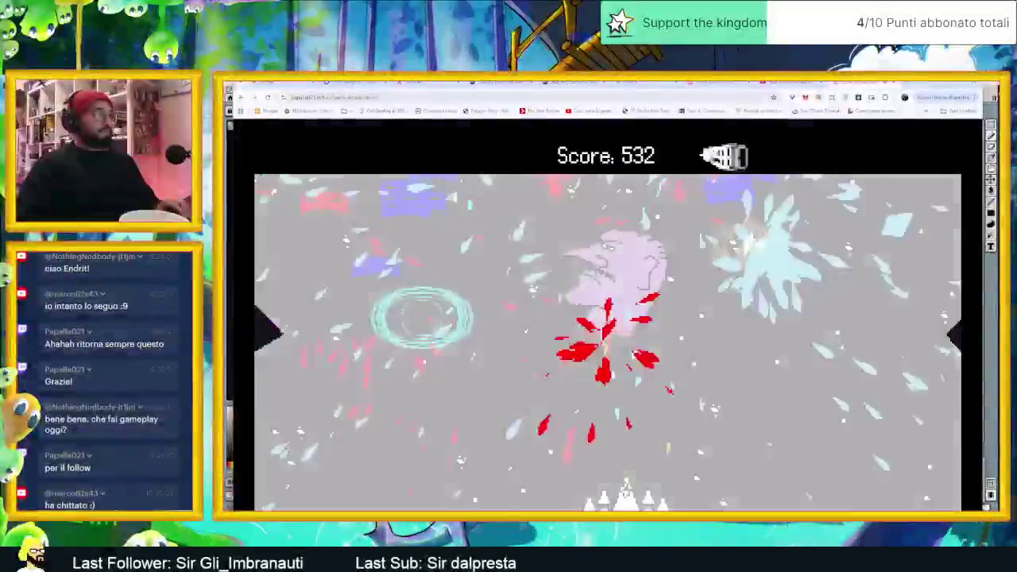
key(Right)
key(Right)
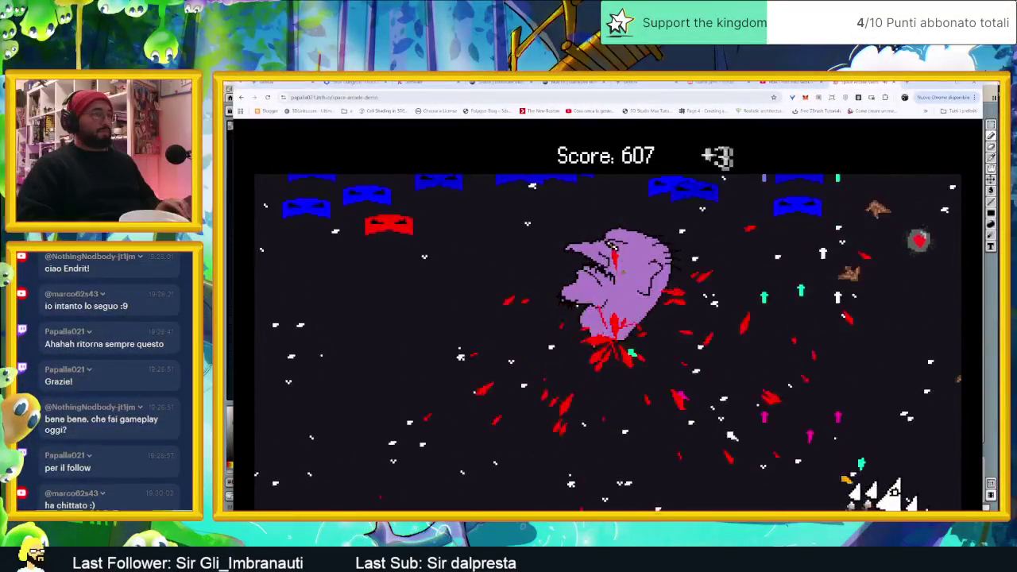
key(Left)
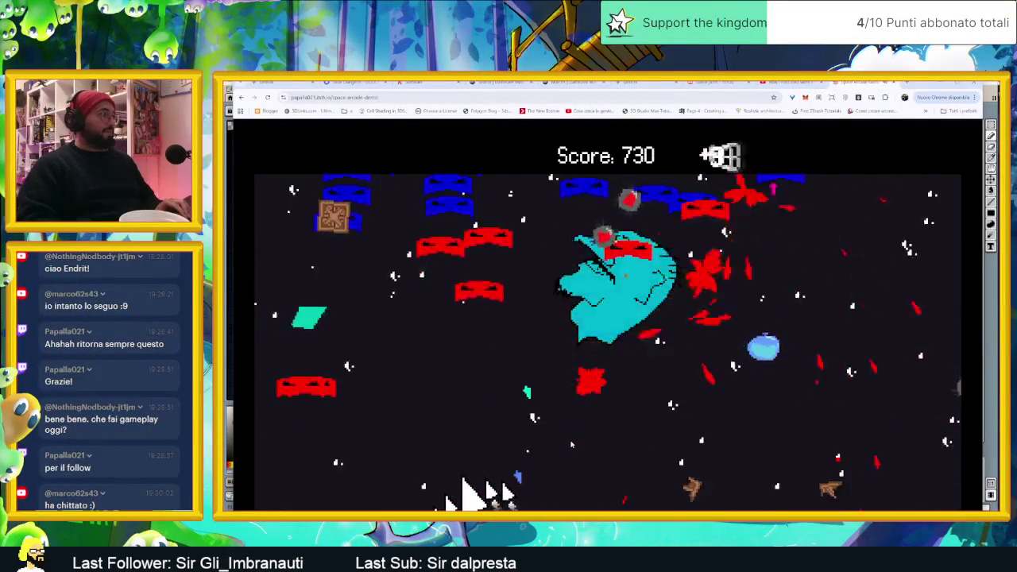
key(Left)
key(Right)
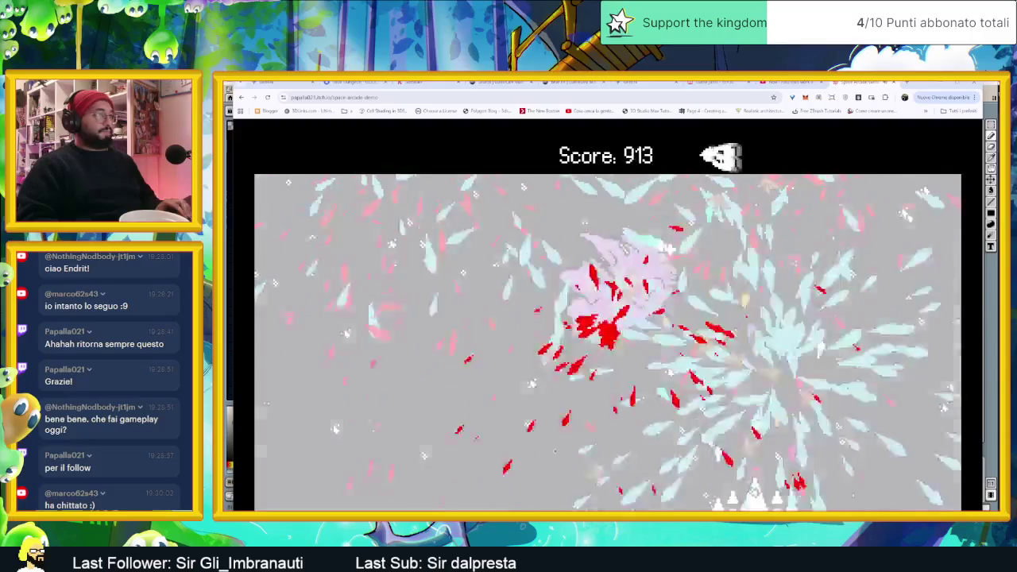
key(Left)
key(Right)
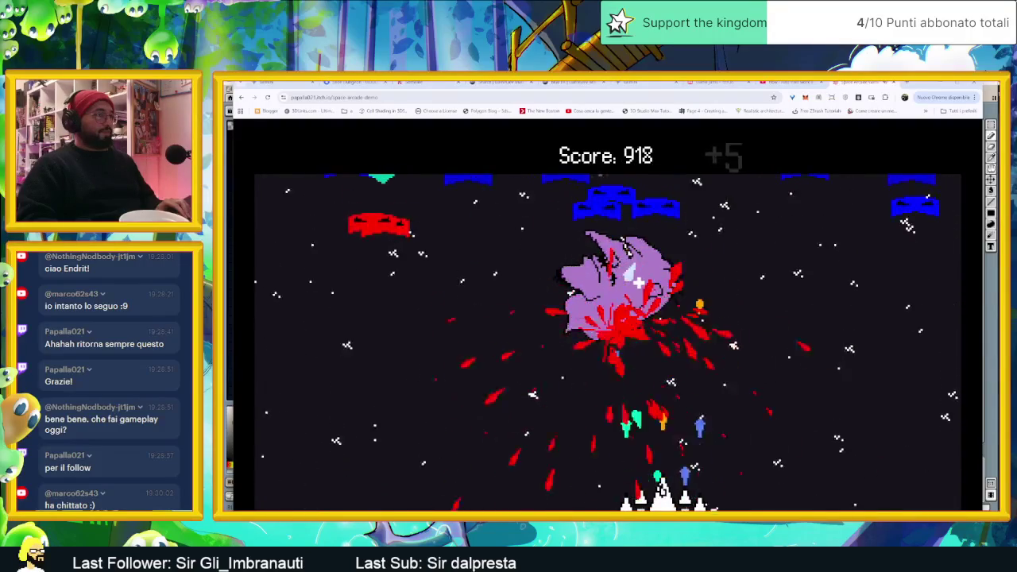
key(Left)
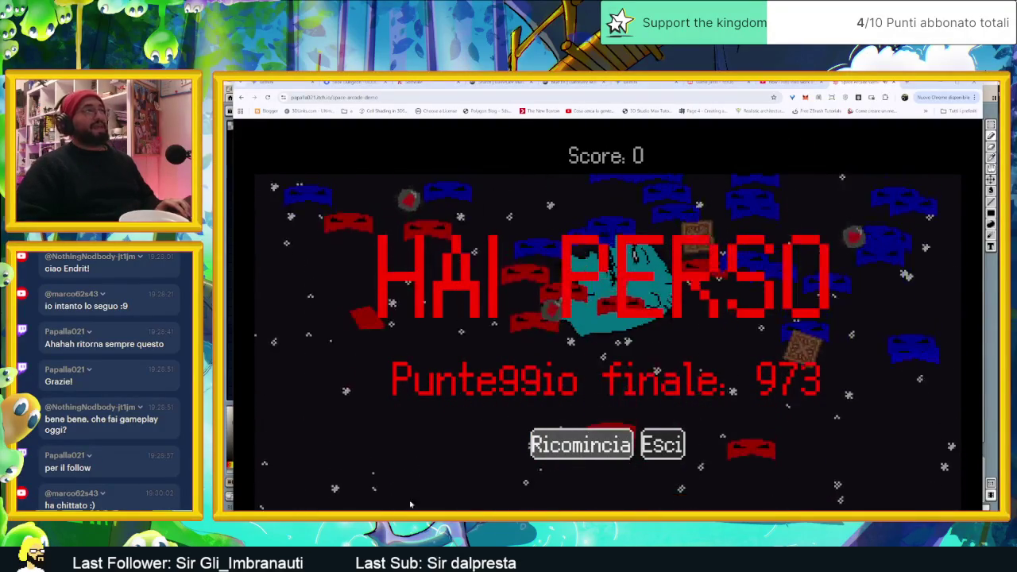
- Minimize Chrome and Aseprite to reveal Godot's Village scene, zoomed out to 31.9%
click(865, 82)
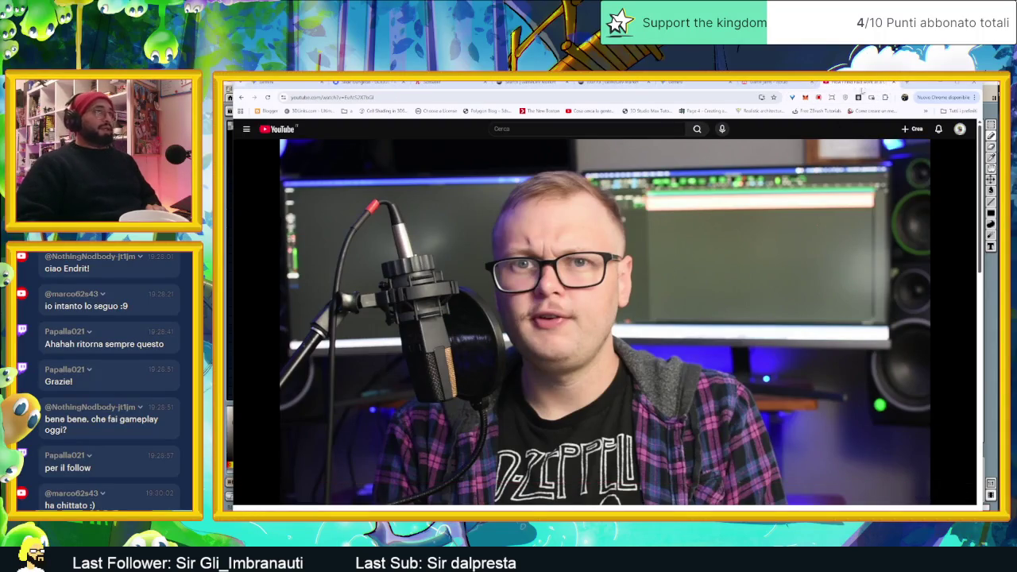
click(940, 83)
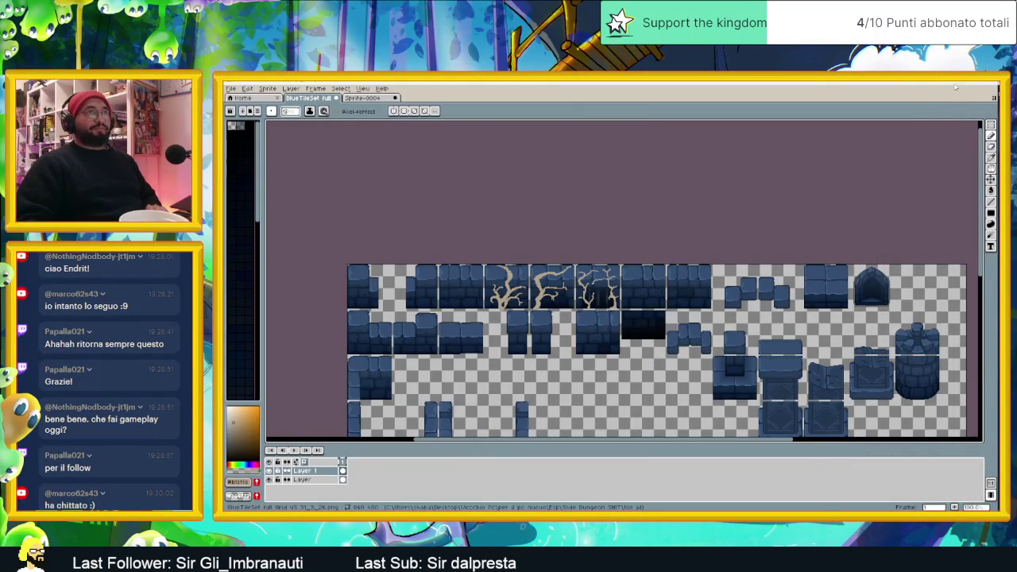
click(956, 88)
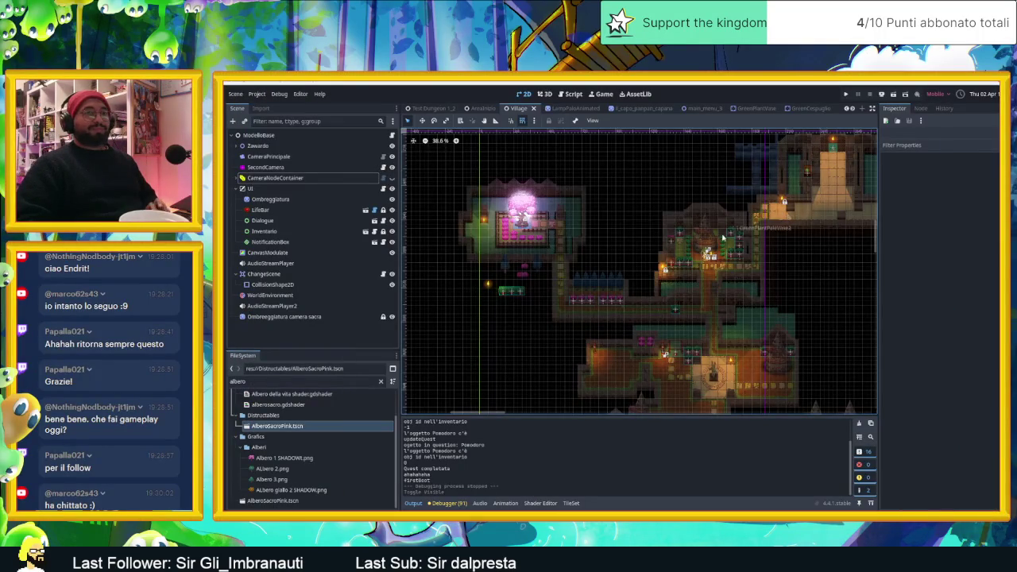
scroll(622, 292, down, 1)
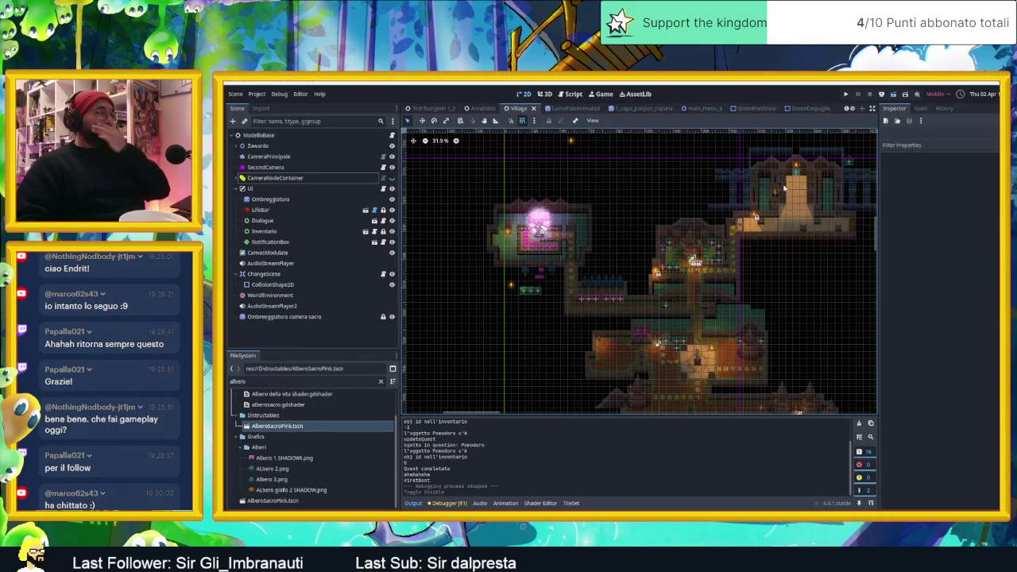
- Save and run the project, then move the slime from the tower room to the pink tree garden
key(ctrl+s)
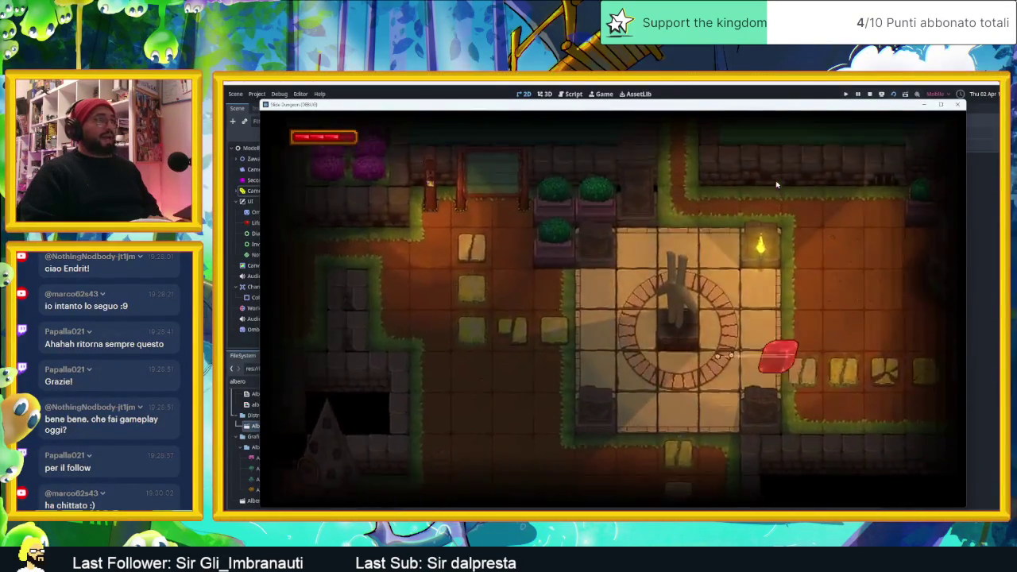
key(w)
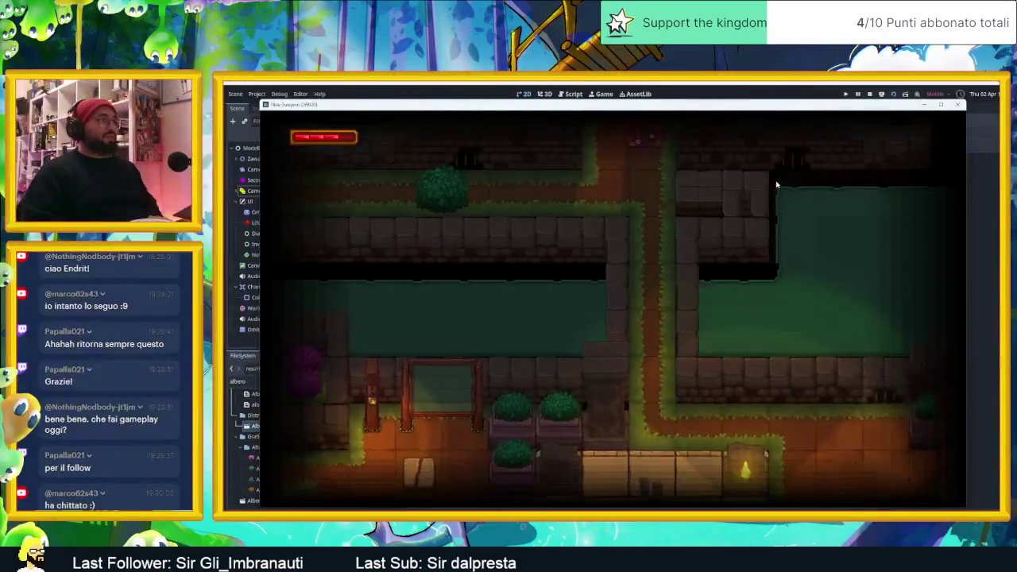
key(s)
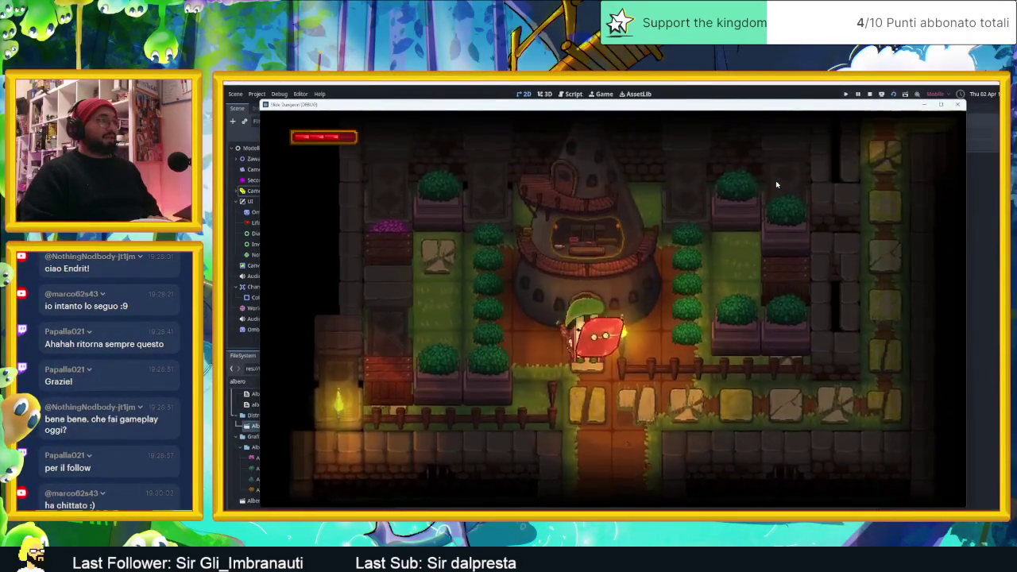
key(a)
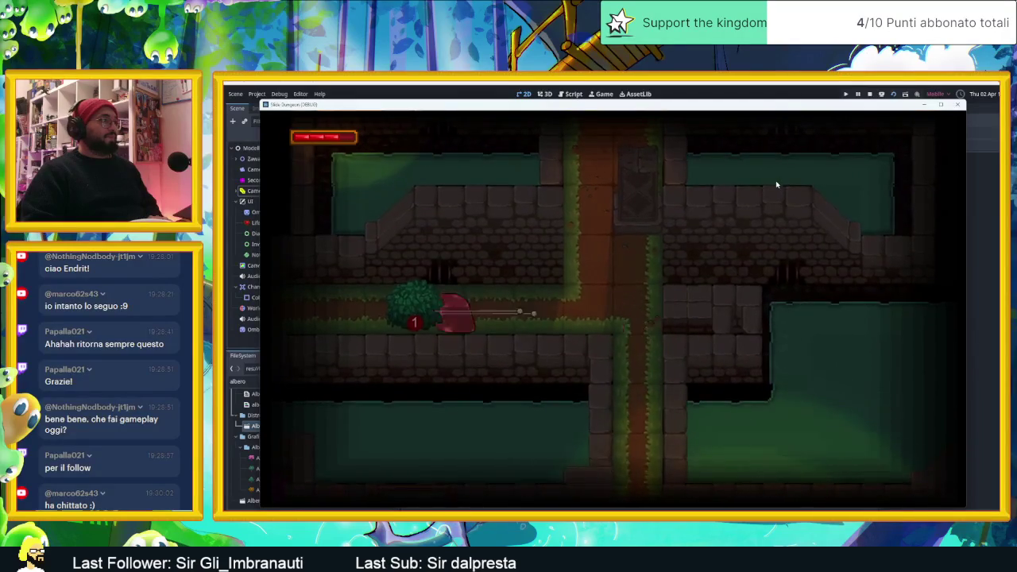
key(d)
key(w)
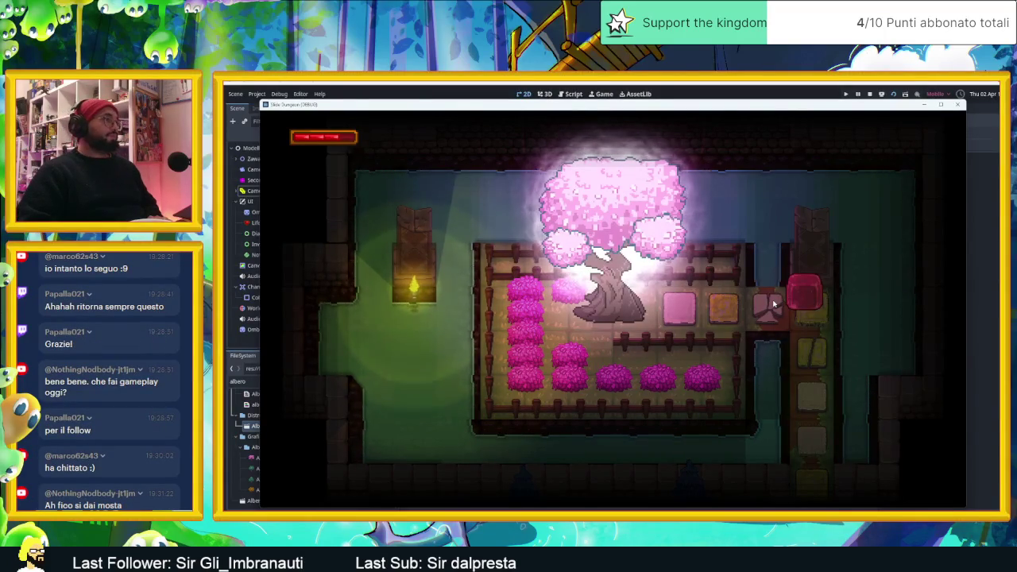
- Move the slime around the pink tree garden, into the statue room and the room beyond
key(Left)
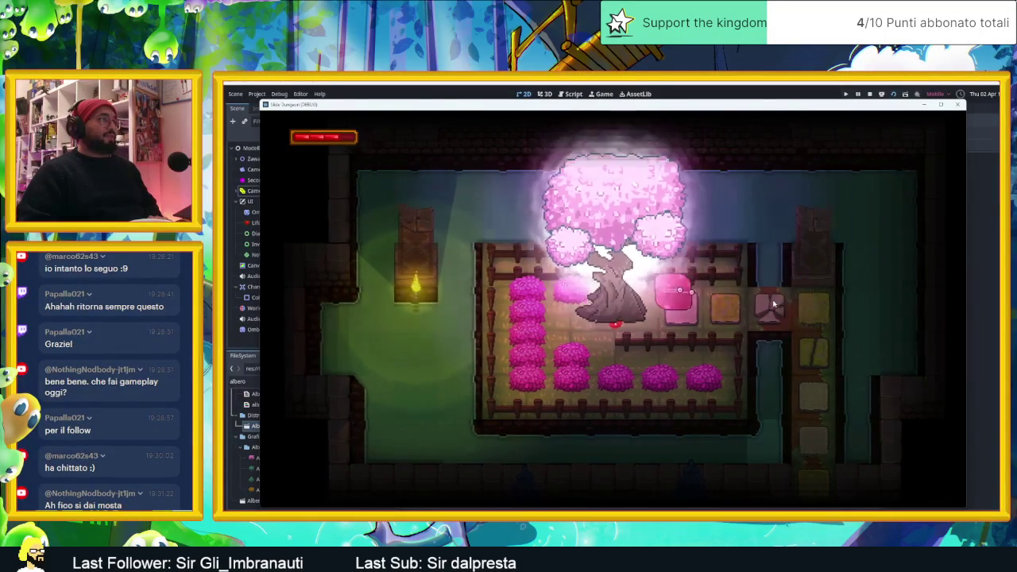
key(Right)
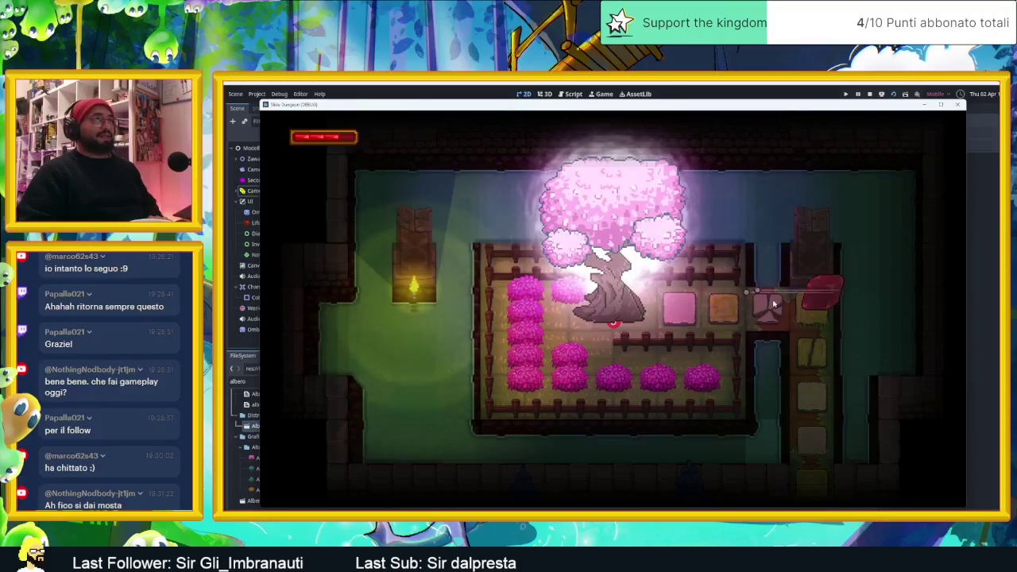
key(Left)
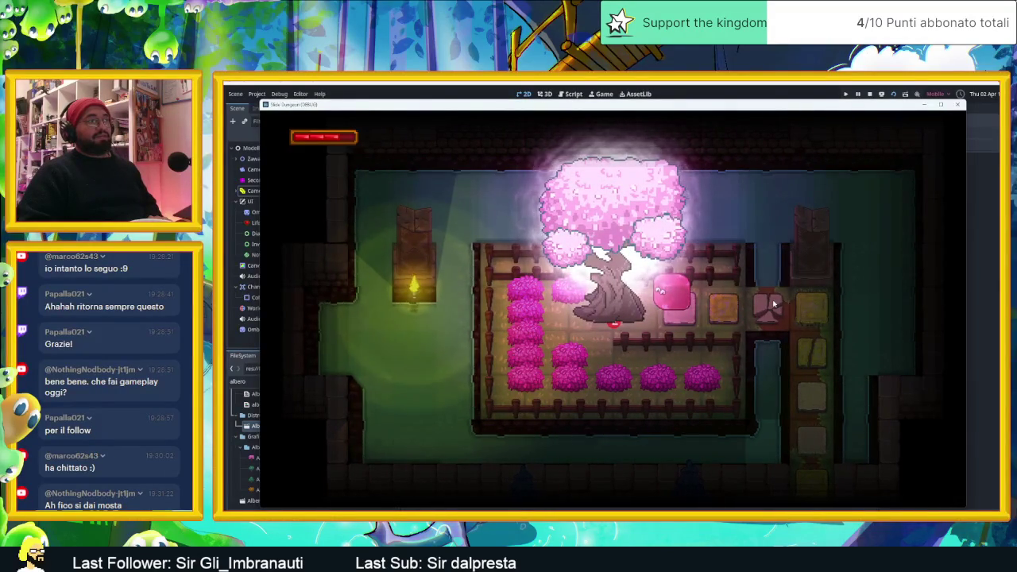
key(Right)
key(Right)
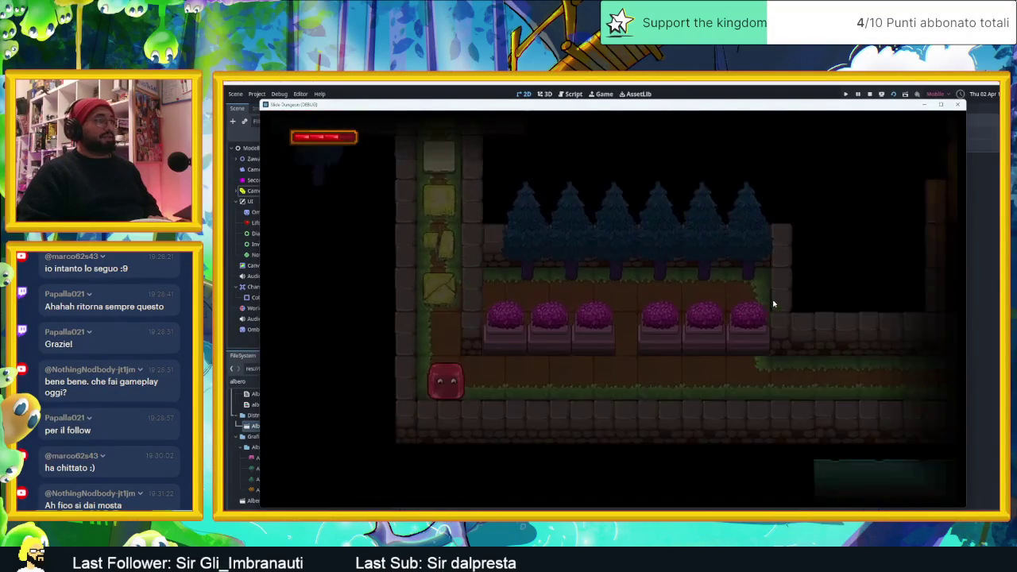
key(Down)
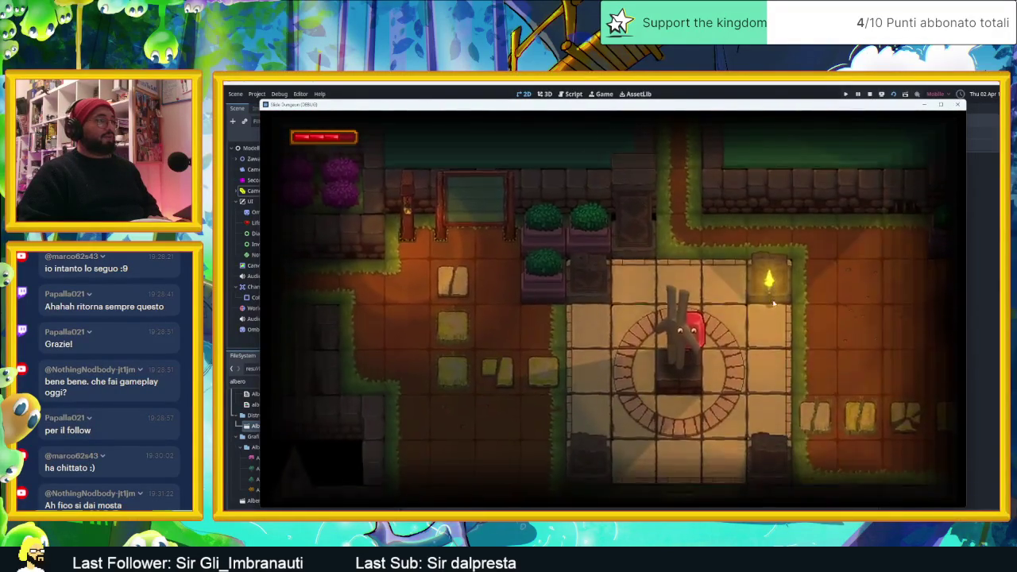
key(Left)
key(Up)
key(Left)
key(Down)
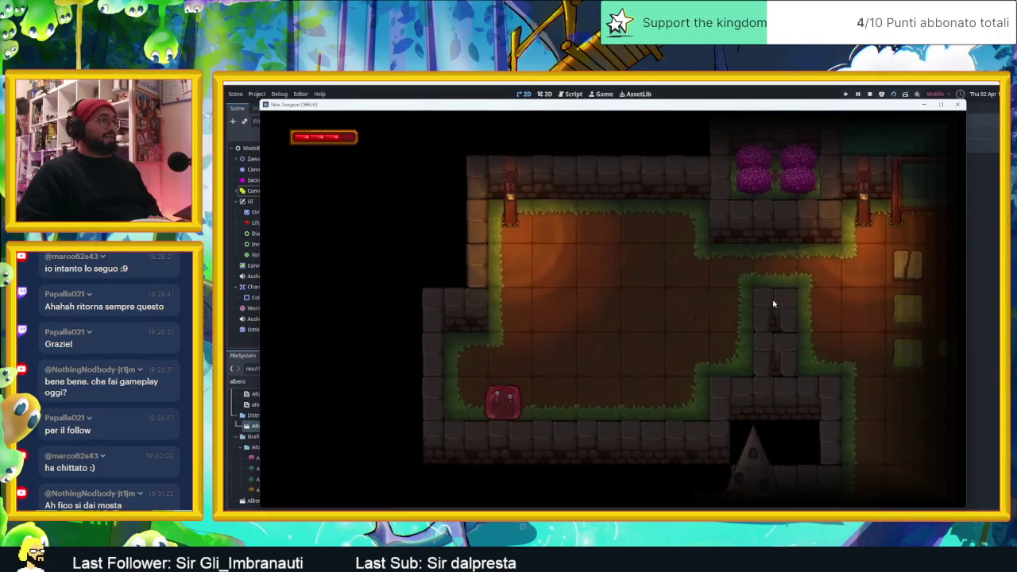
key(Right)
key(Up)
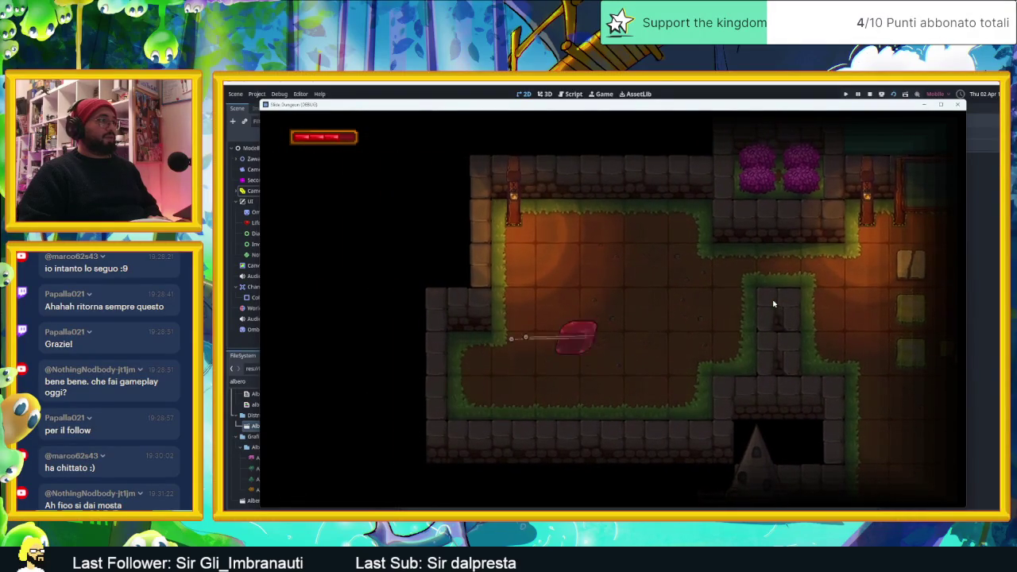
key(Right)
key(Up)
key(Right)
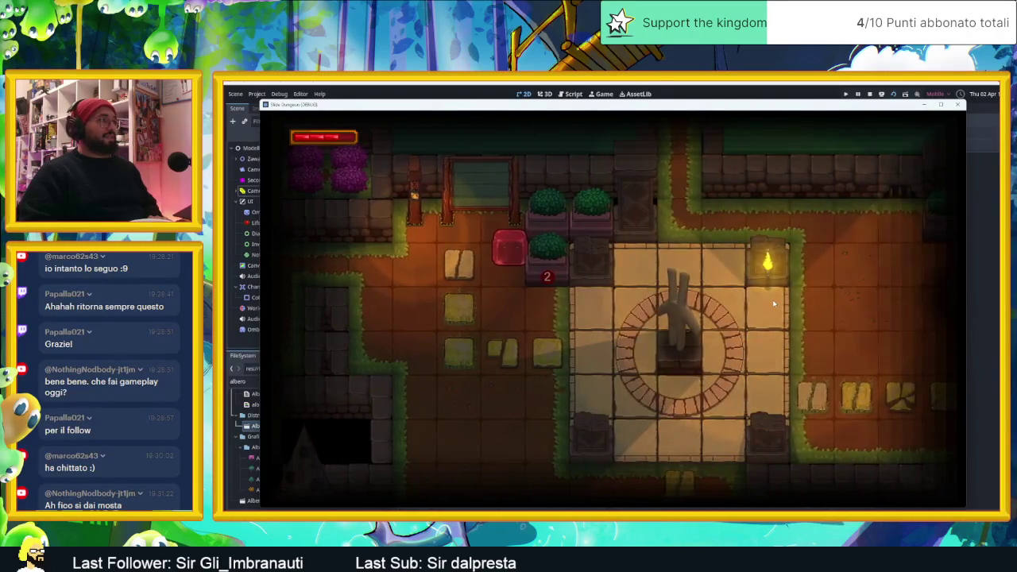
- Take the slime through the lower rooms and the tower room toward the left corridor
key(Down)
key(Left)
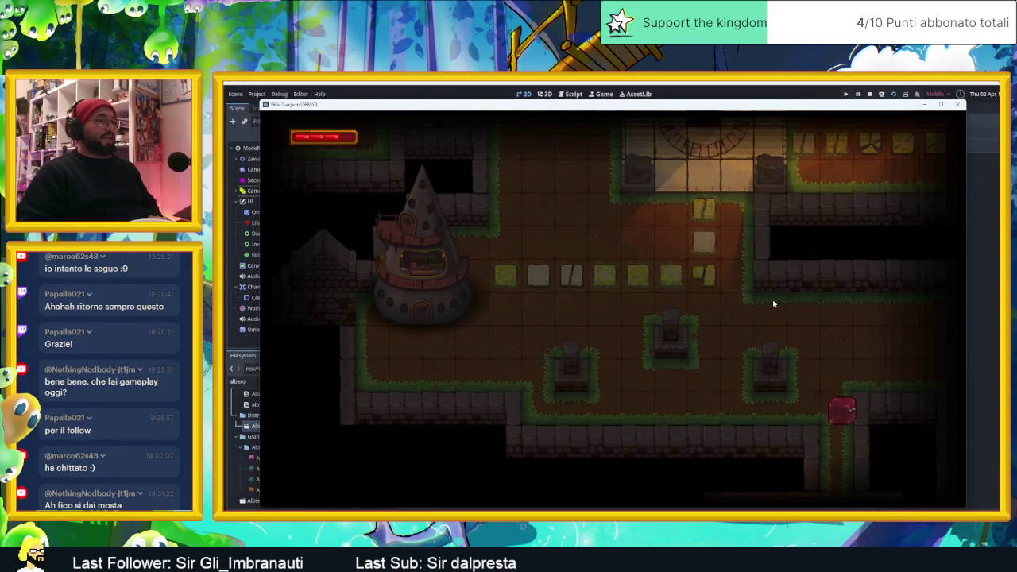
key(Up)
key(Left)
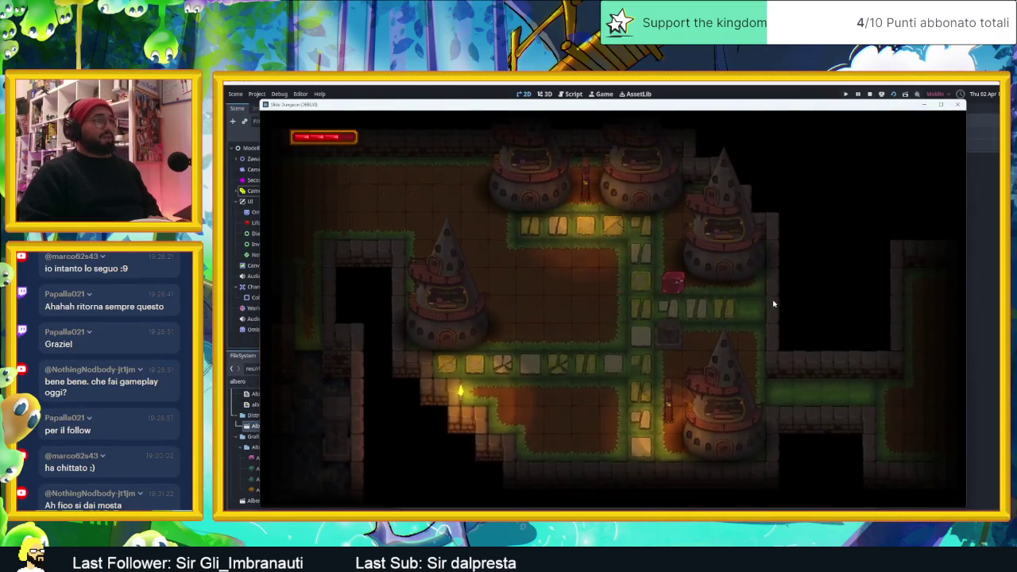
key(Up)
key(Down)
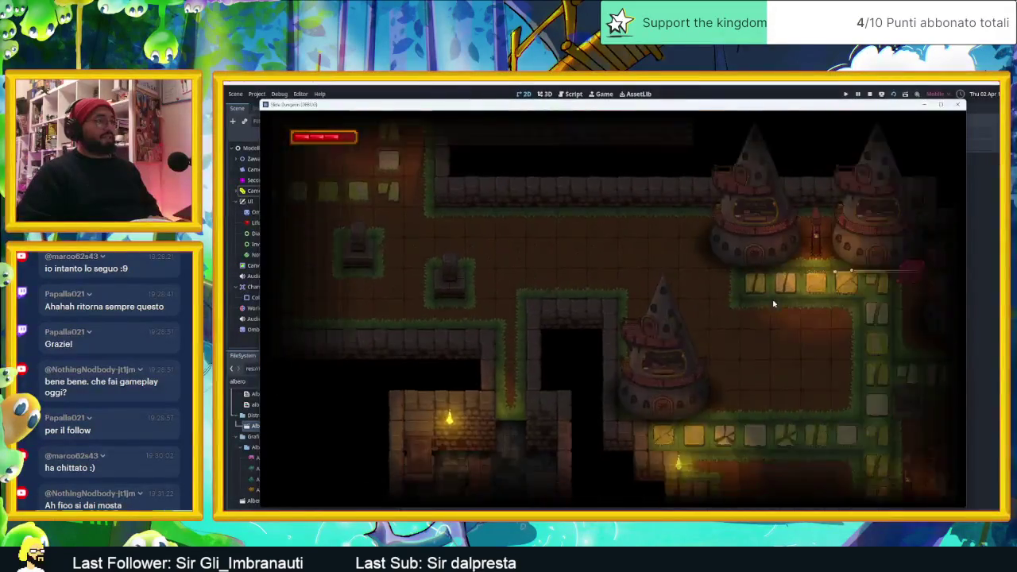
key(Left)
key(Right)
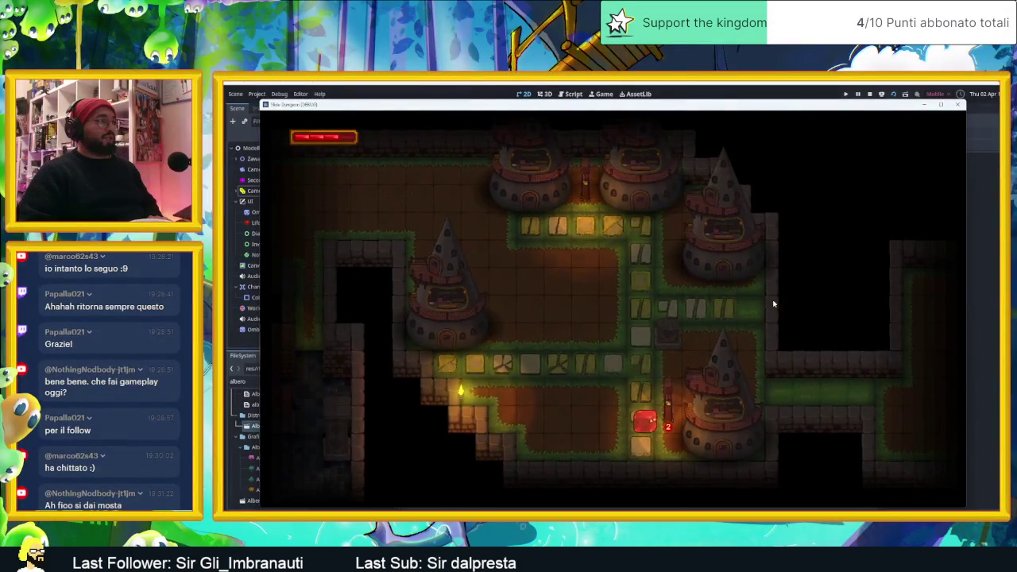
key(Down)
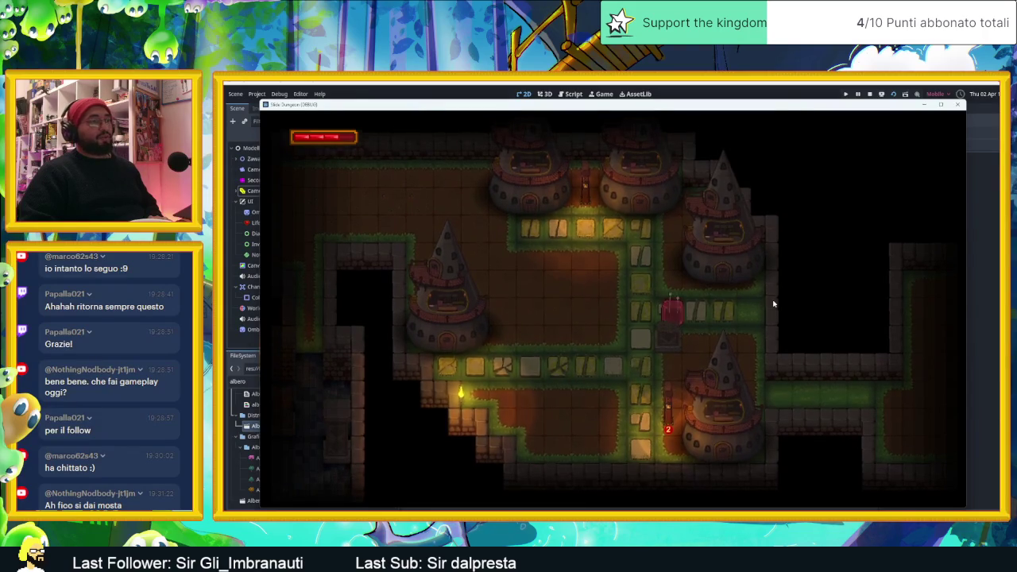
key(Right)
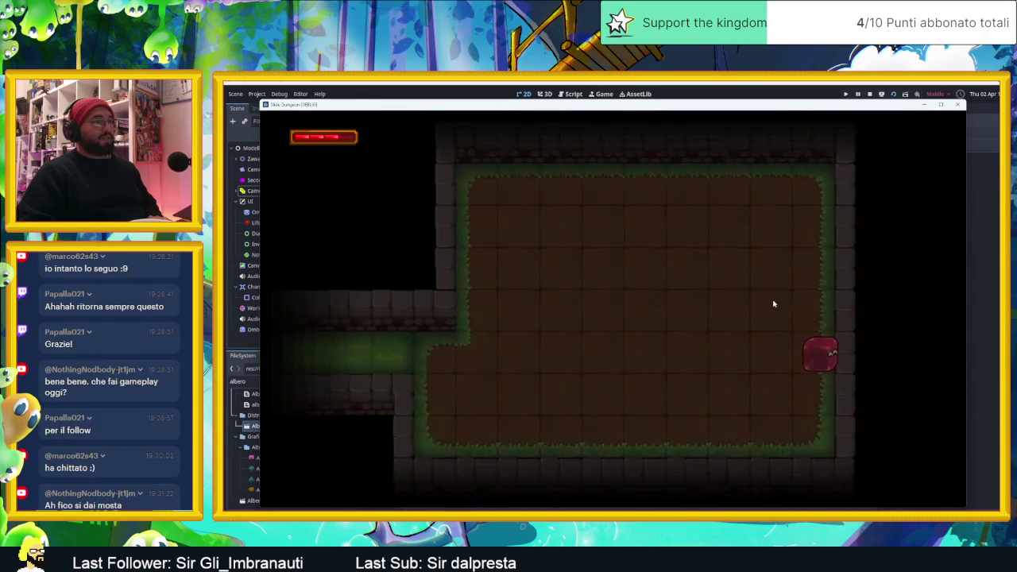
key(Up)
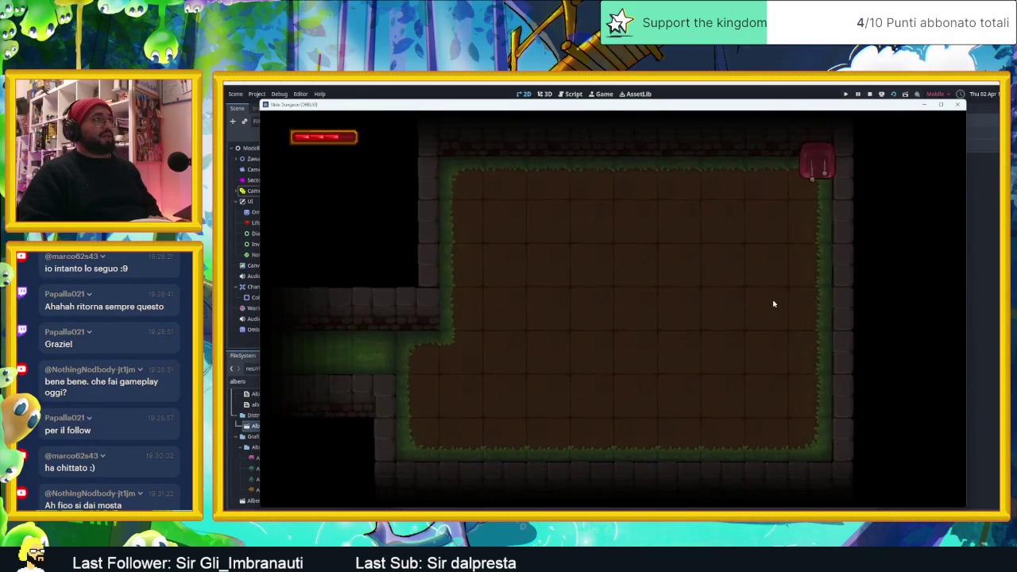
key(Left)
key(Down)
key(Left)
key(Up)
key(Left)
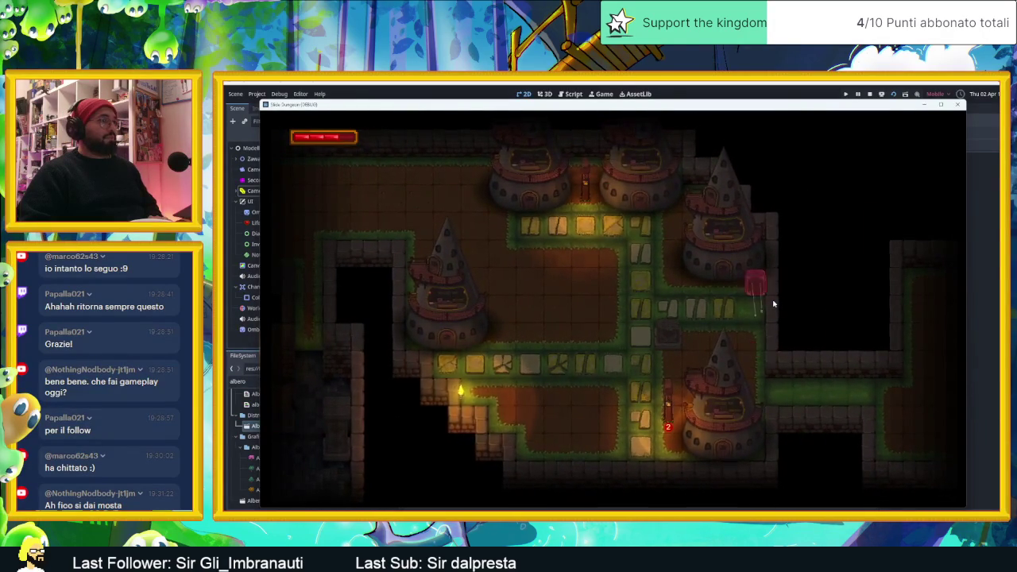
- Guide the slime through the stone room, top exit and statue room to the grassy crossroads
key(Right)
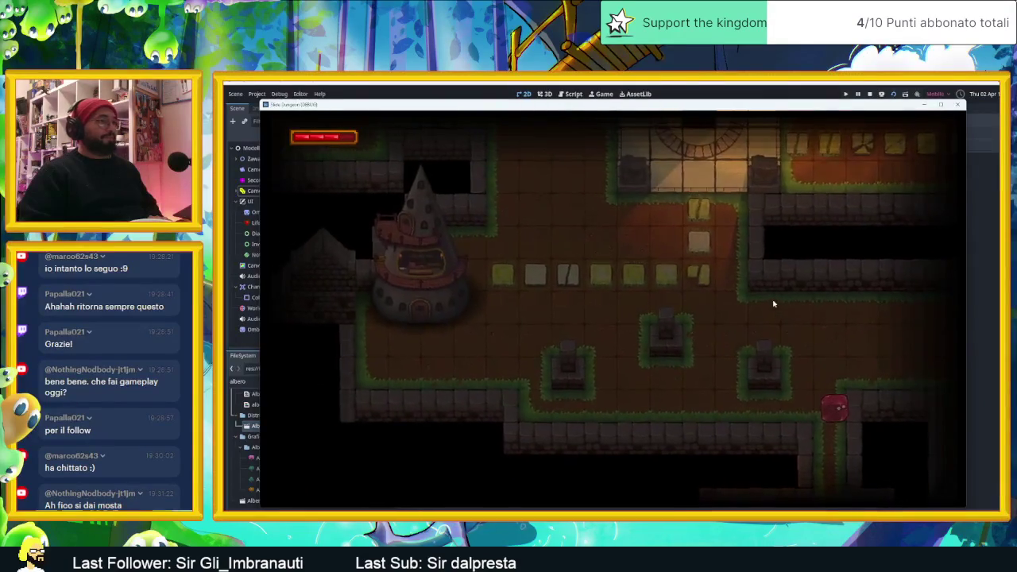
key(Left)
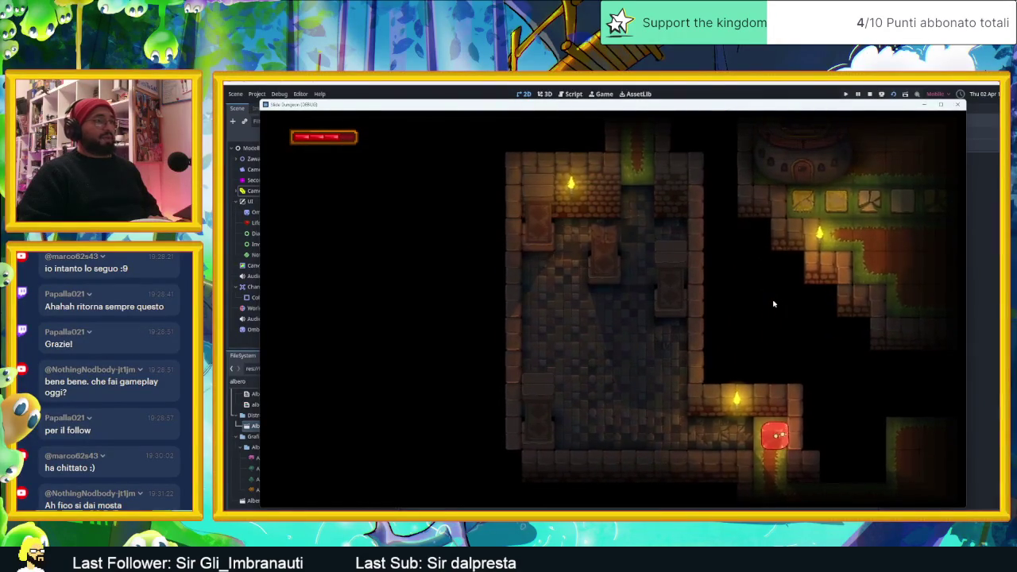
key(Down)
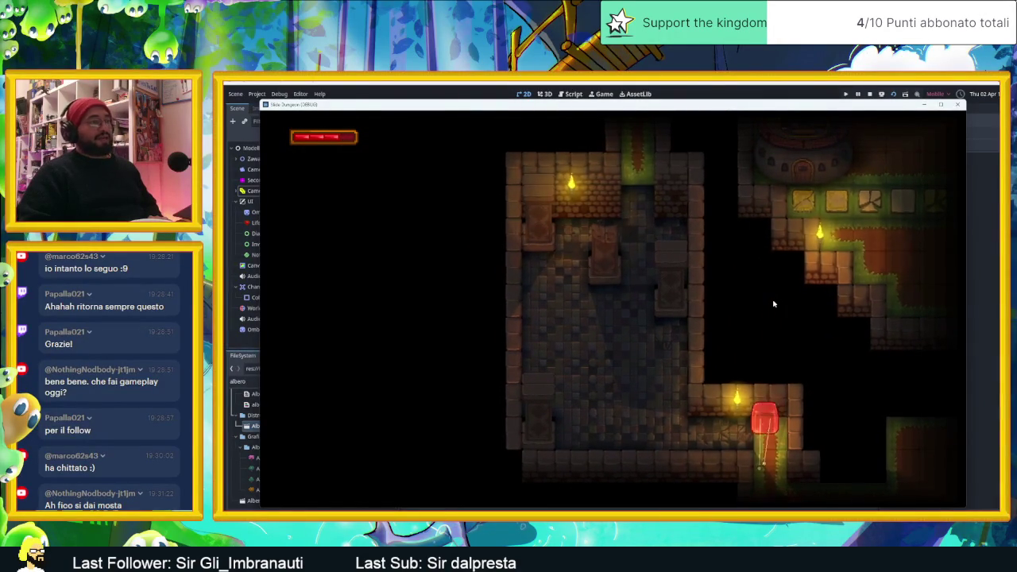
key(Down)
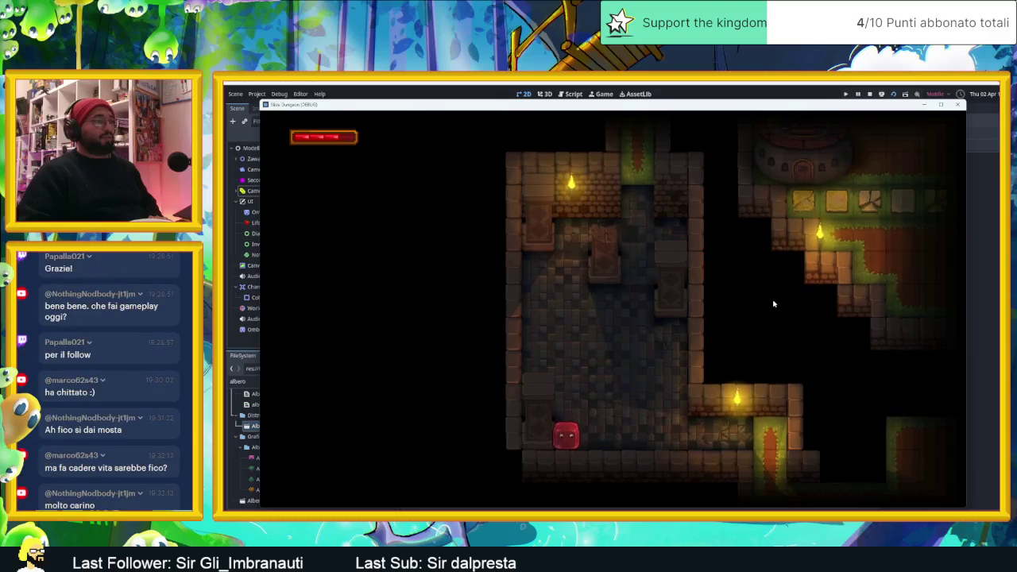
key(Up)
key(Right)
key(Up)
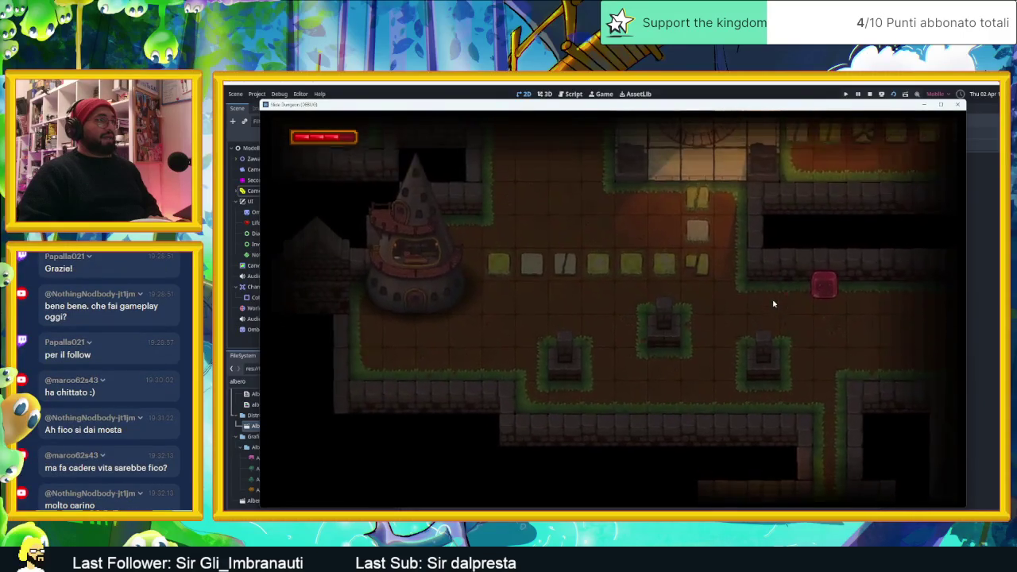
key(Left)
key(Up)
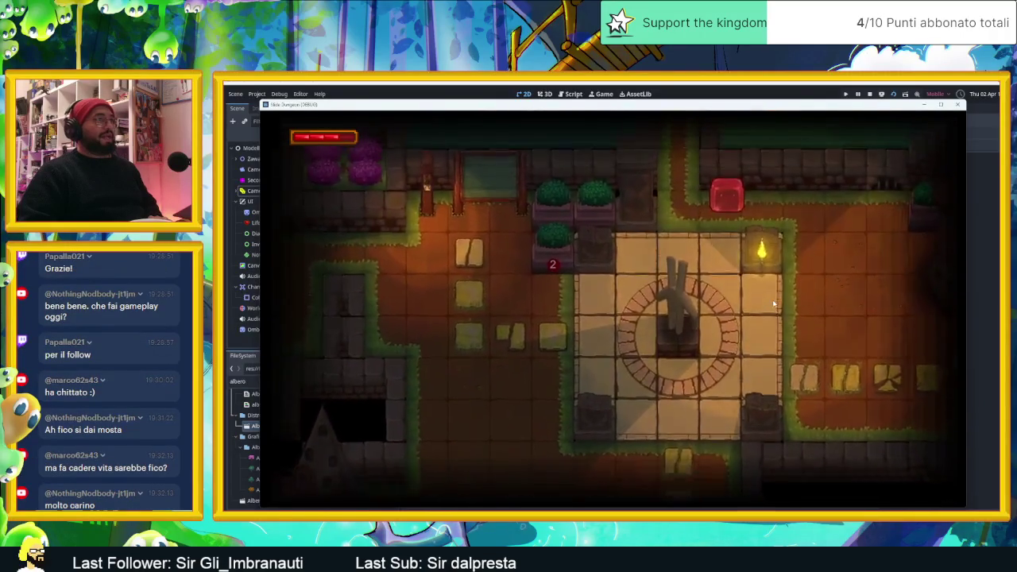
key(Left)
key(Up)
key(Up)
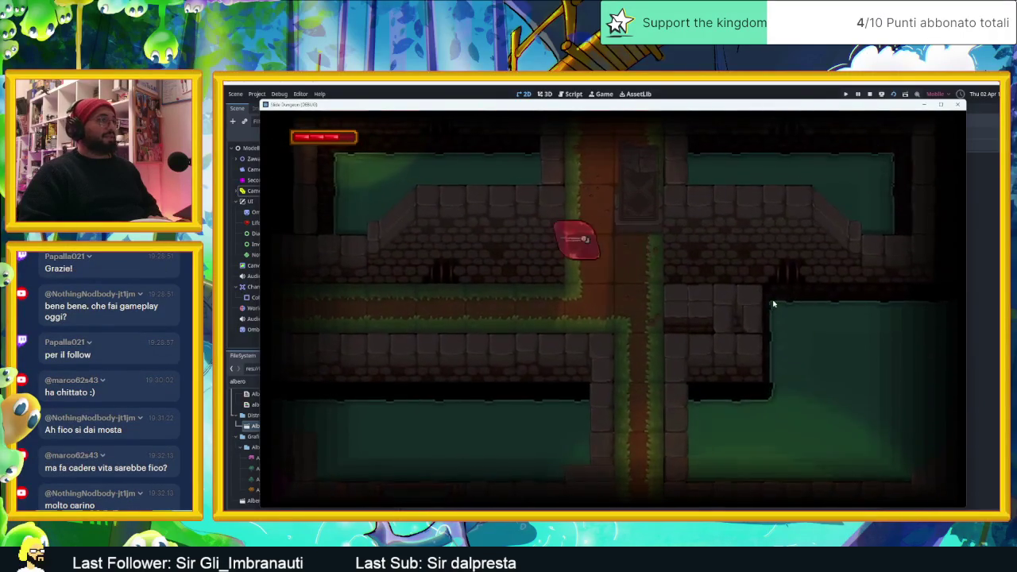
key(Down)
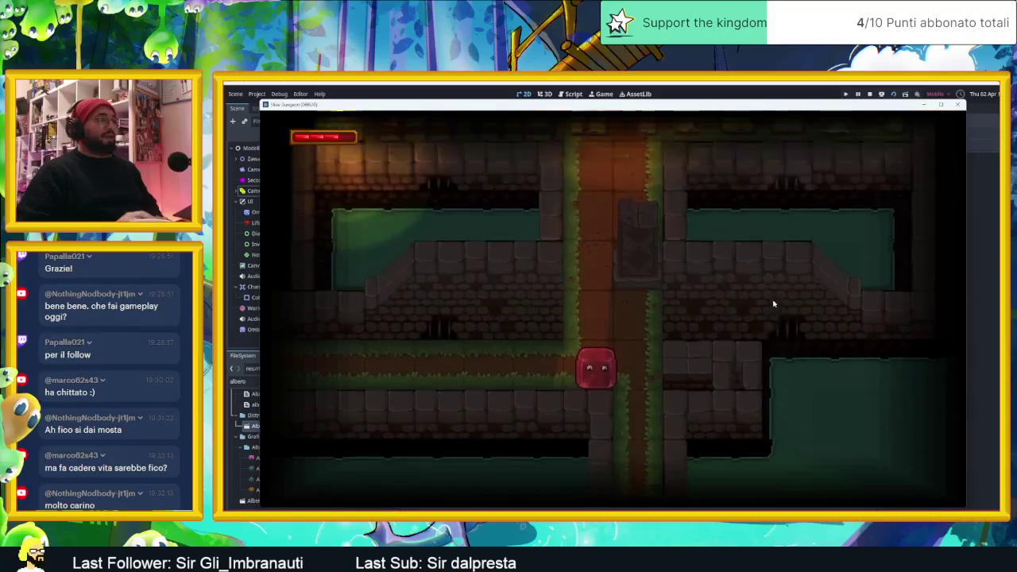
- Stop the game and select the Player node under Zawardo in the Village scene
click(868, 94)
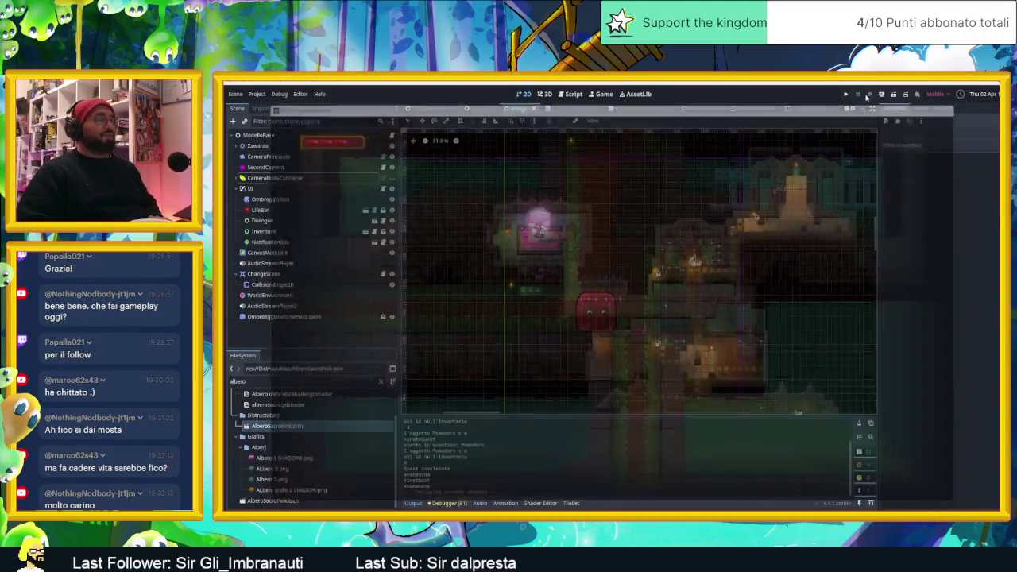
mouse_move(532, 262)
mouse_down()
mouse_move(663, 229)
mouse_move(678, 203)
mouse_up()
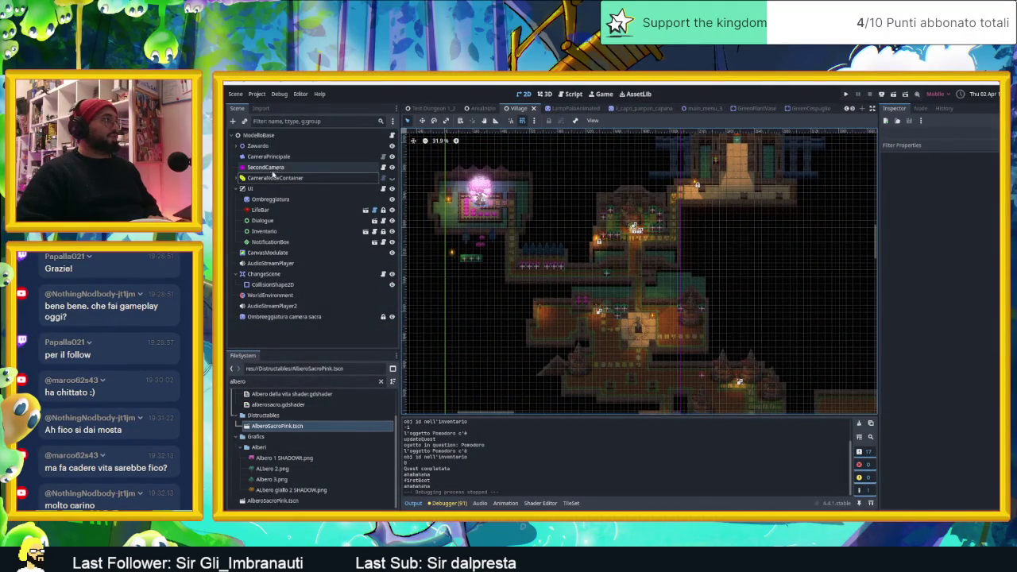
click(236, 146)
click(262, 157)
- Move the Player to a new spot on the map with the Move tool and save the scene
click(423, 120)
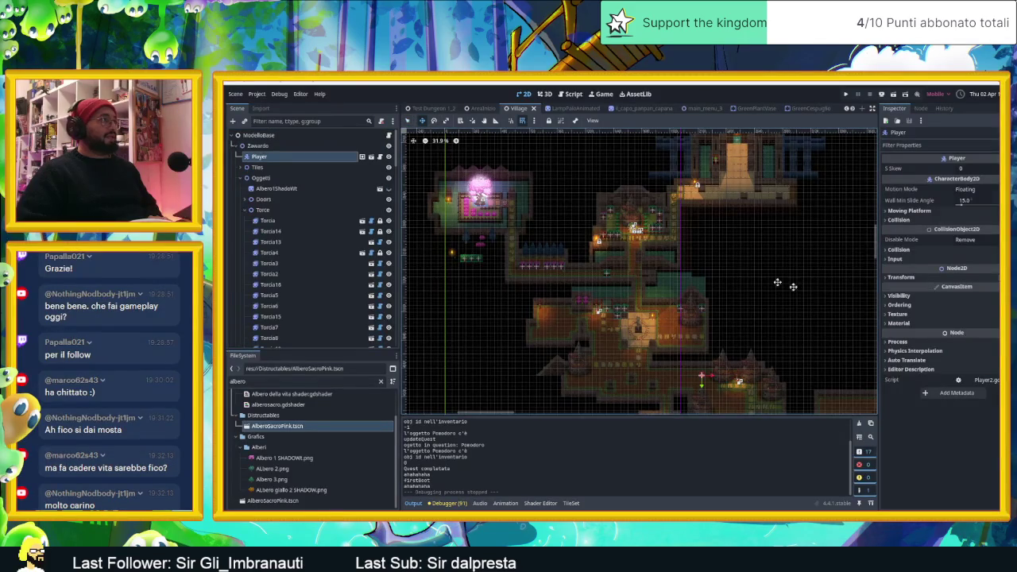
drag(785, 221, 695, 325)
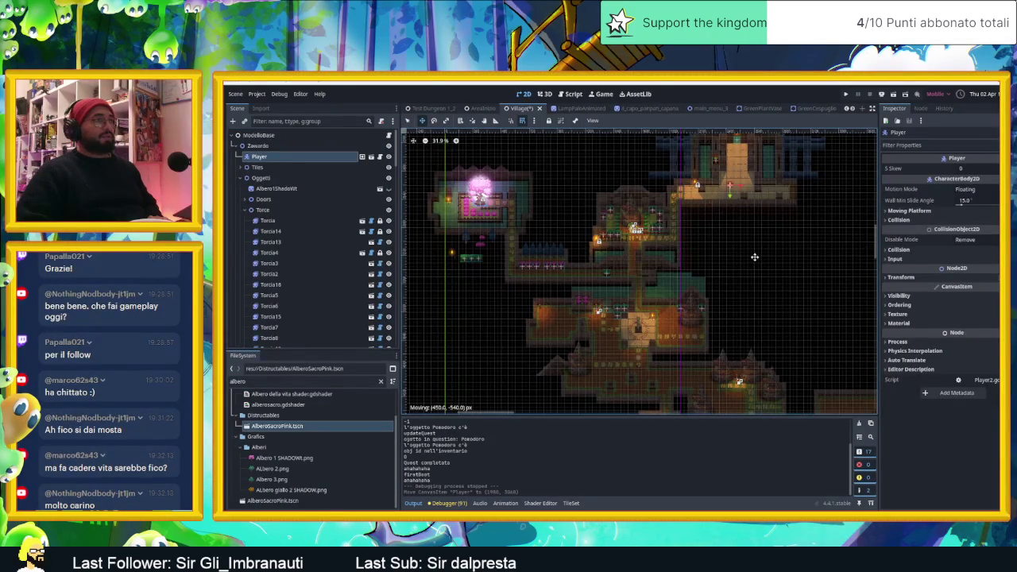
drag(760, 256, 760, 255)
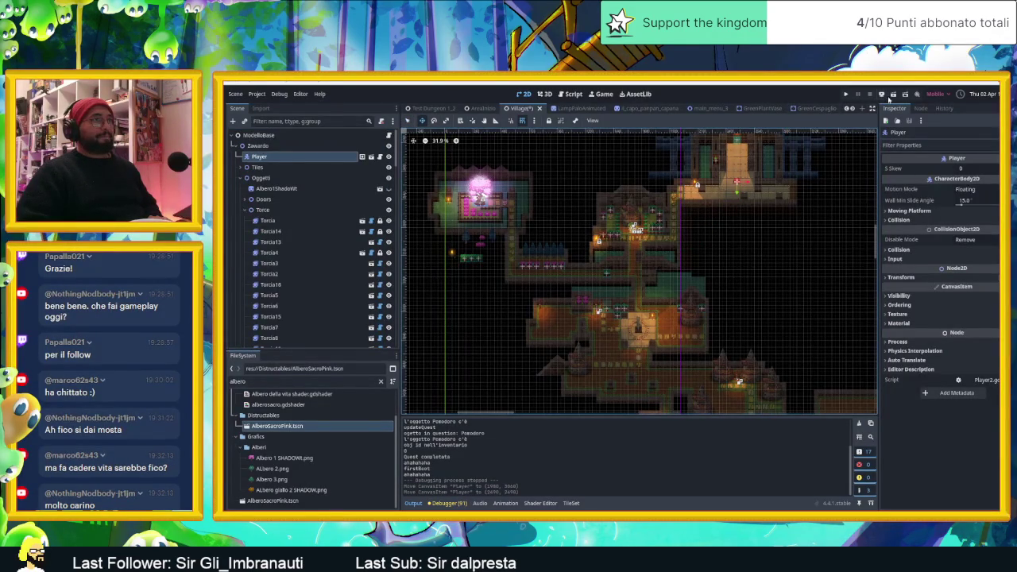
key(ctrl+s)
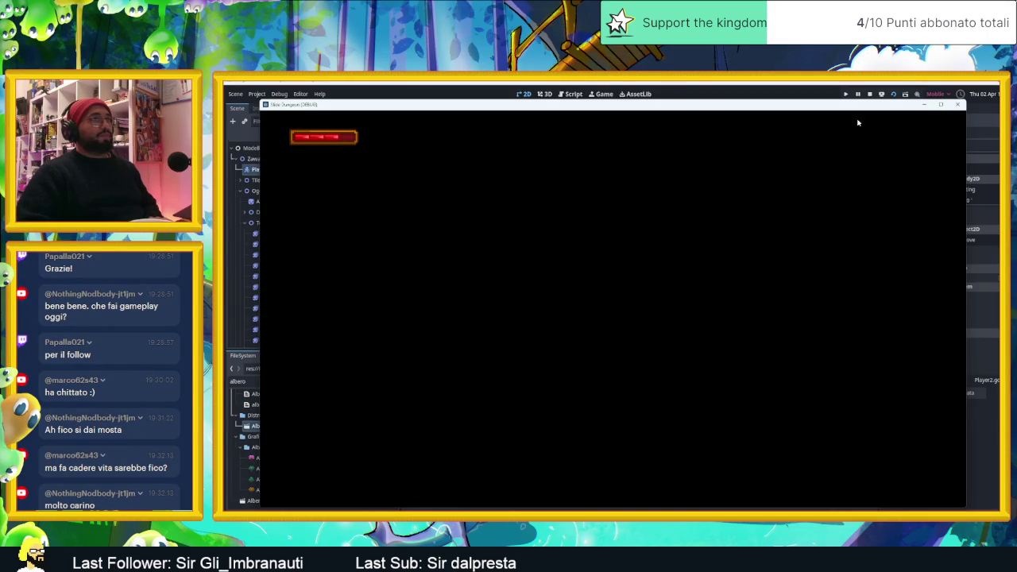
- Stop the game, drag the Player into the top room and relaunch the game
click(868, 95)
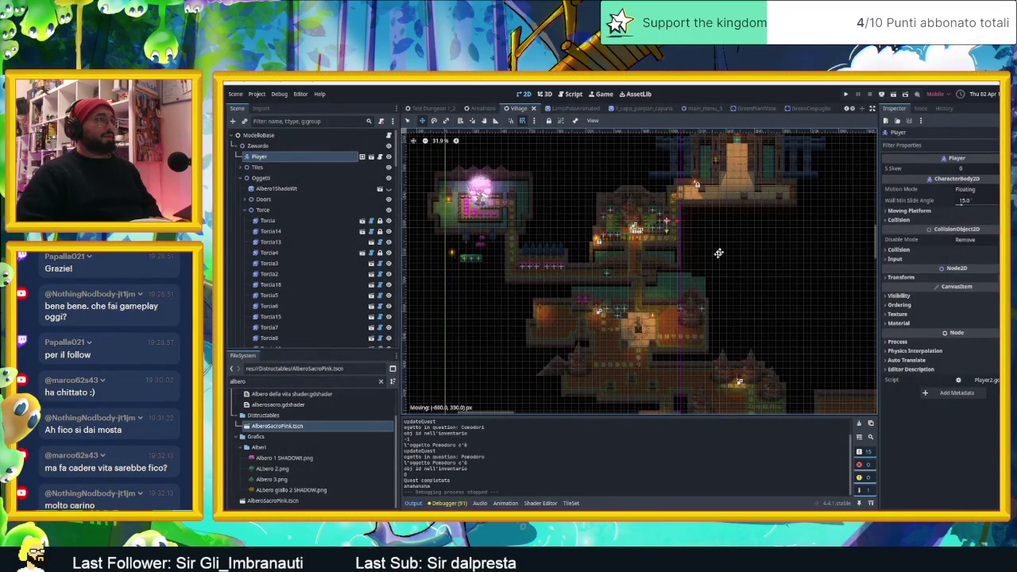
drag(772, 205, 812, 152)
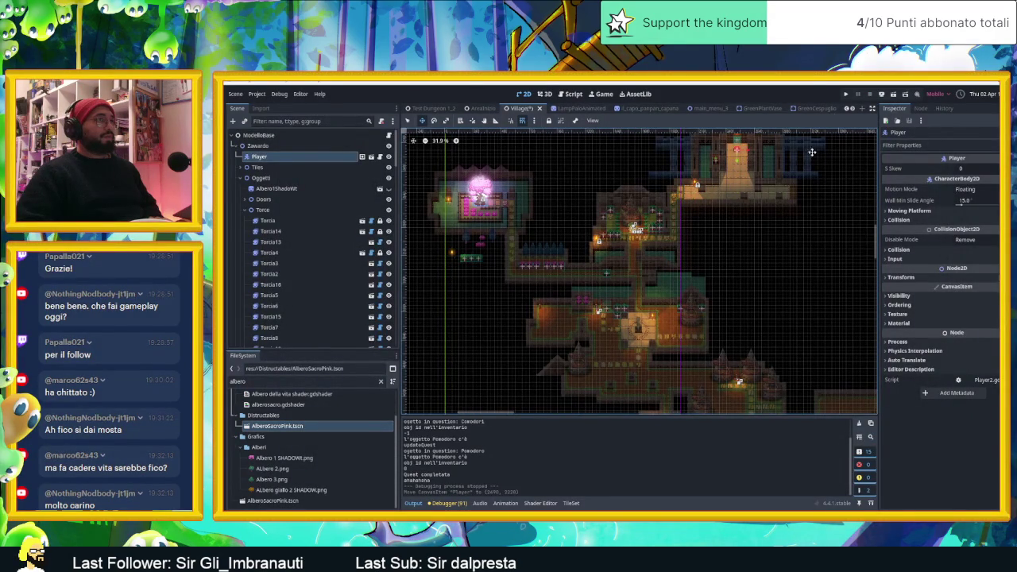
click(892, 97)
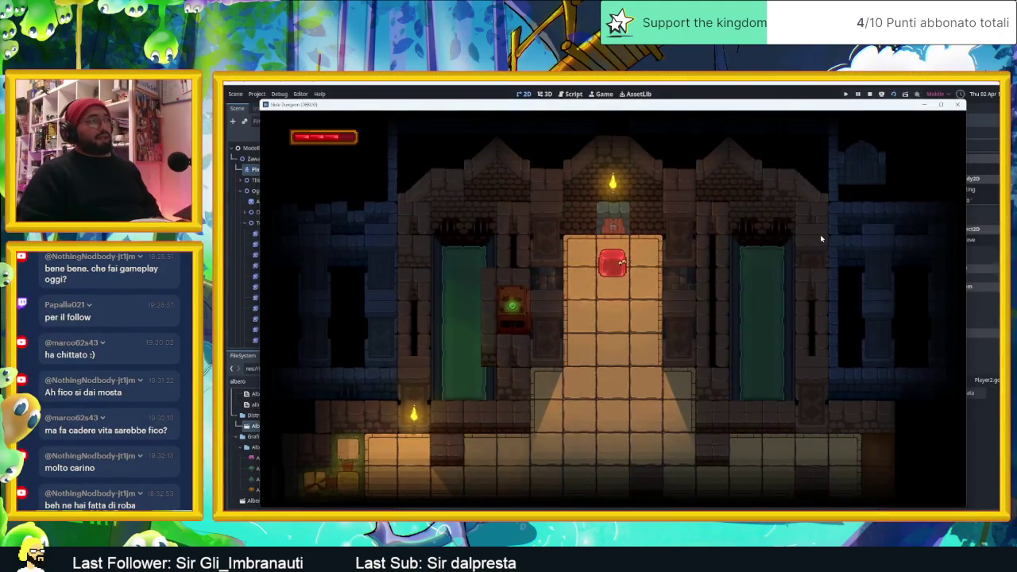
- Walk the slime up toward the door, then down out of the temple room
key(Up)
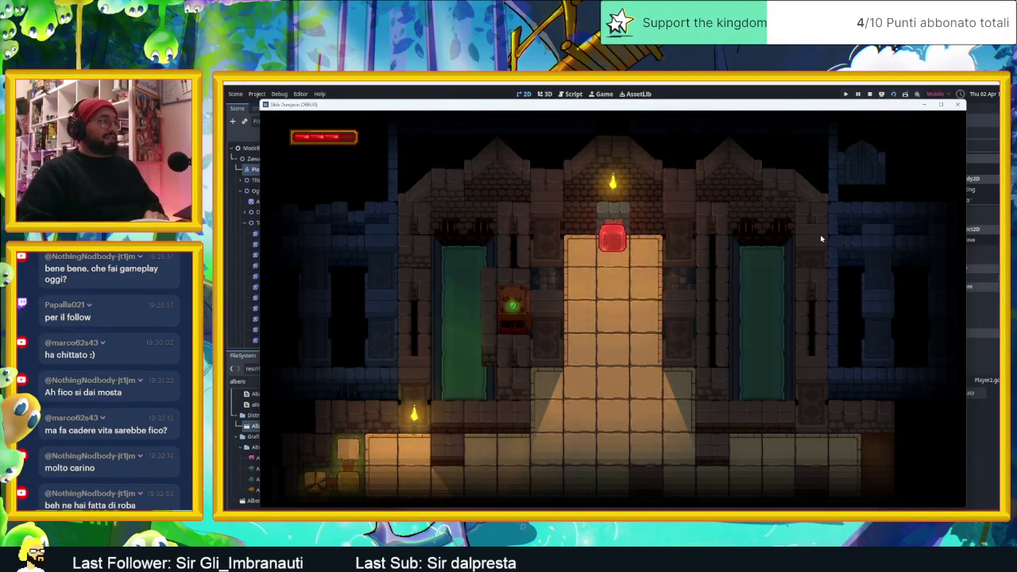
key(Down)
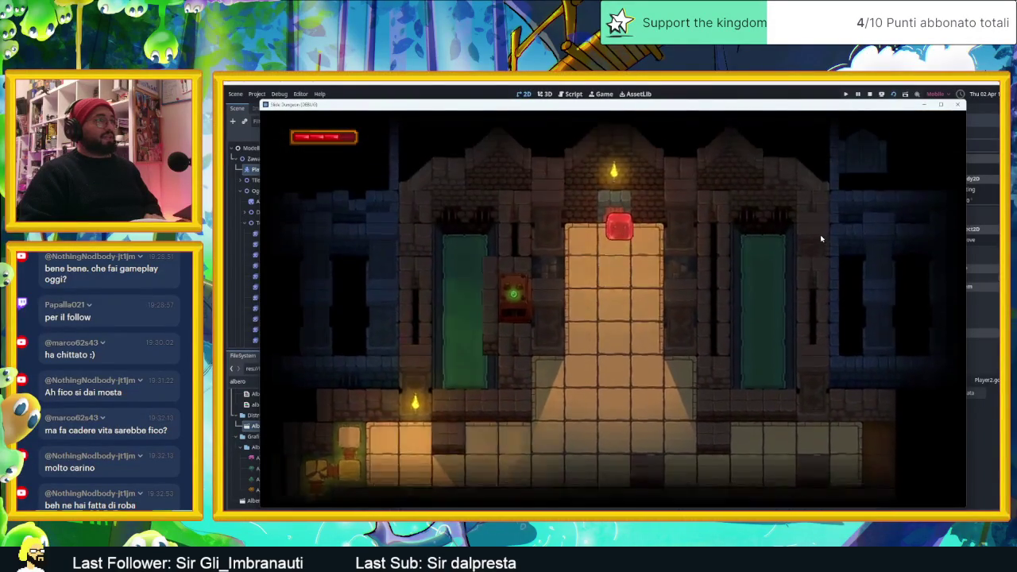
- Slide the slime along the ledge and down through the garden into the statue room
key(Right)
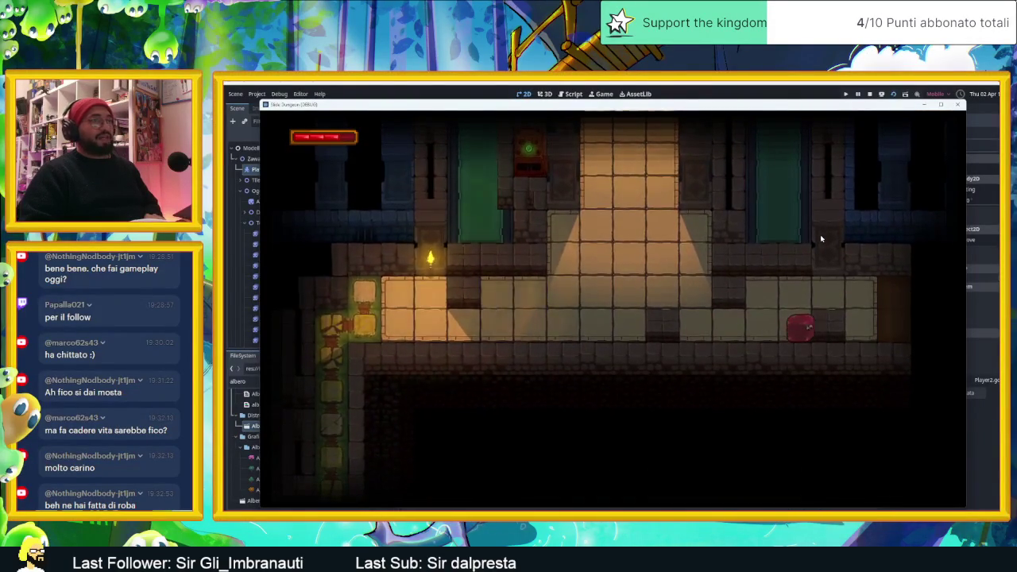
key(Up)
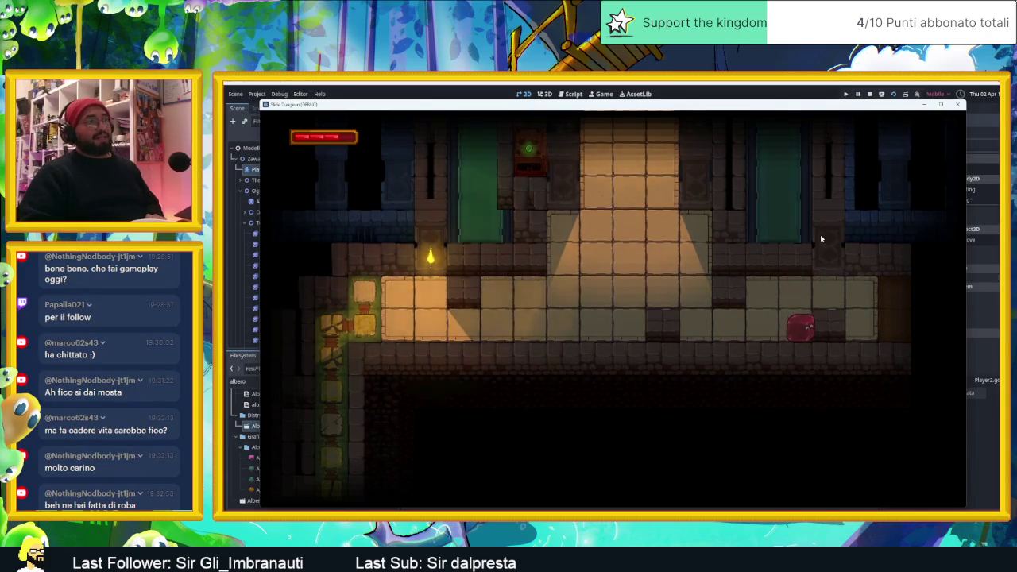
key(Left)
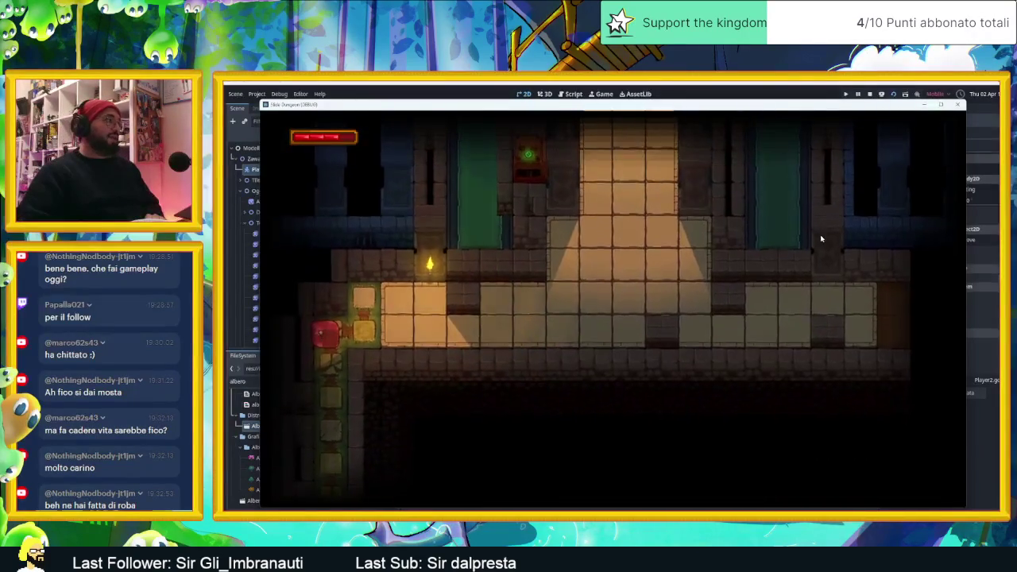
key(Down)
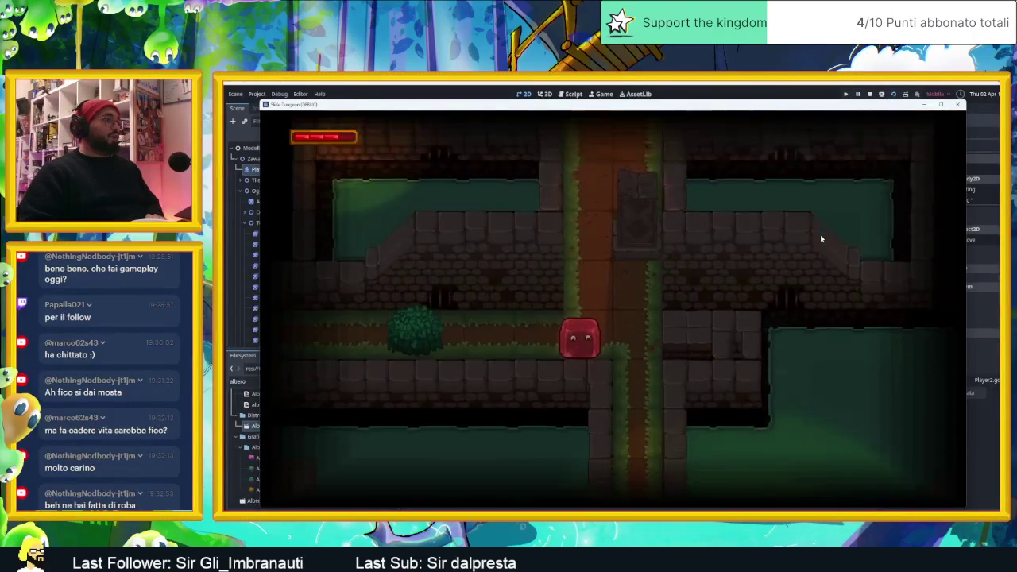
key(Down)
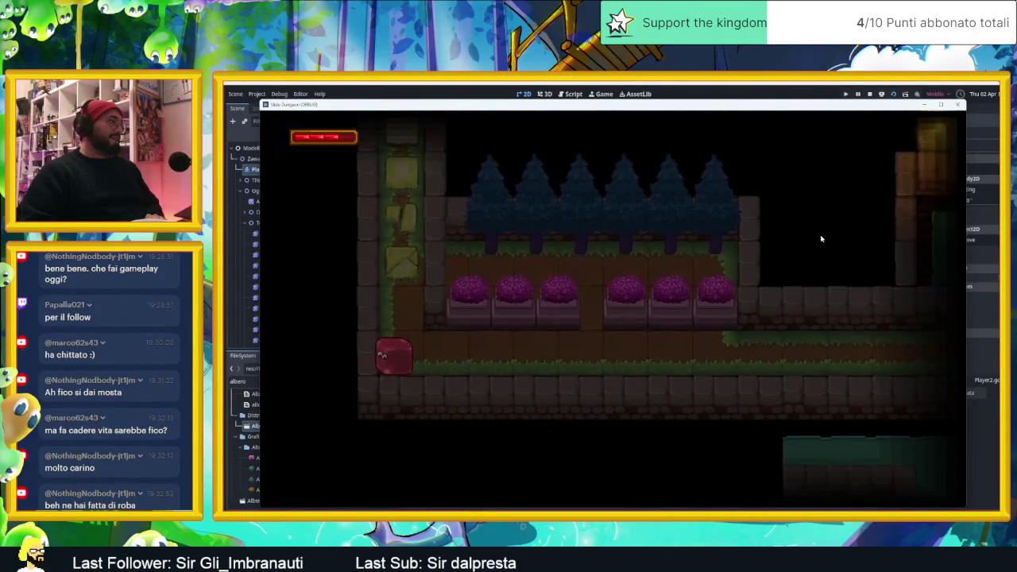
key(Down)
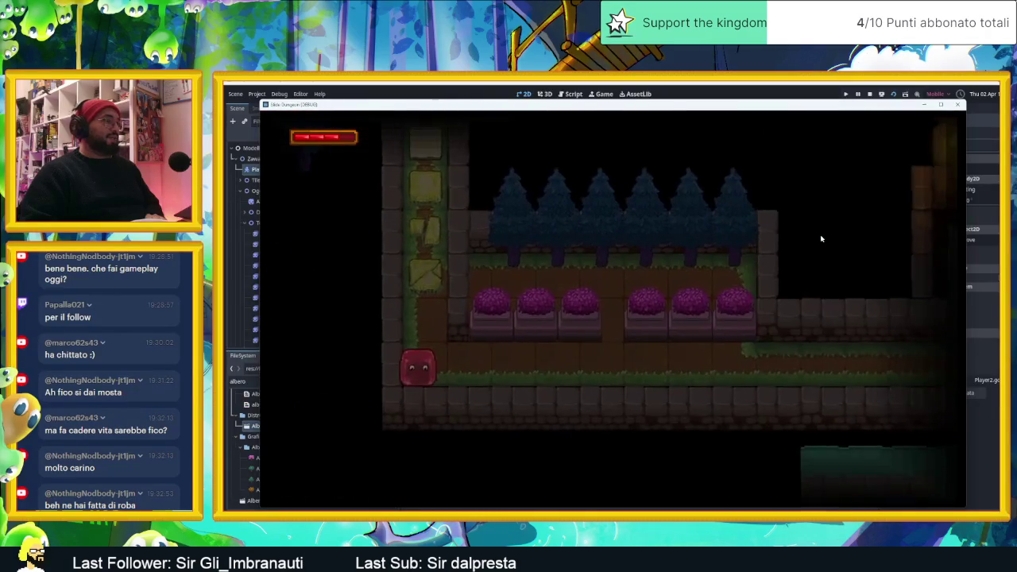
- Steer the slime around the tower room and up into the corridor room
key(Right)
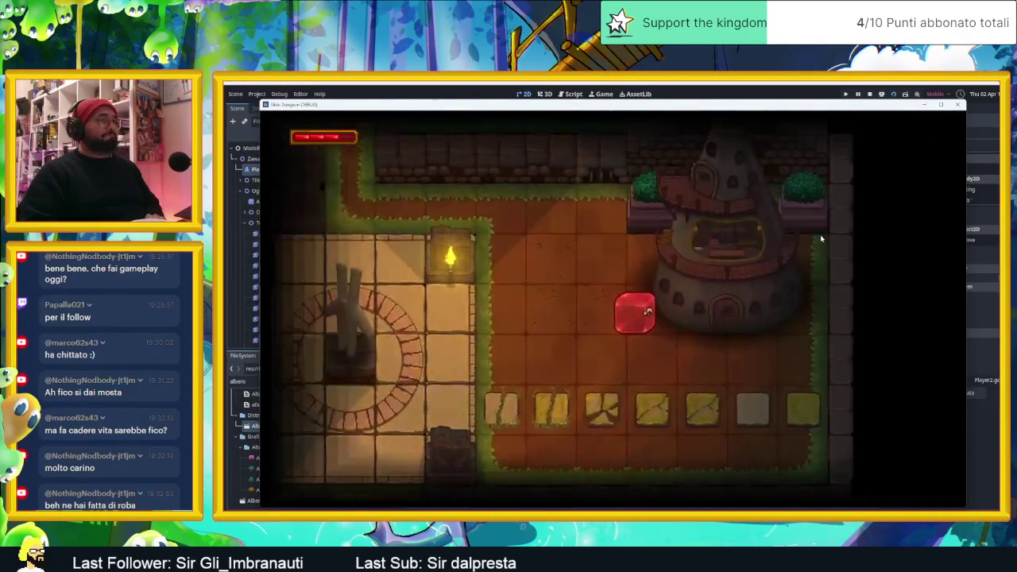
key(Left)
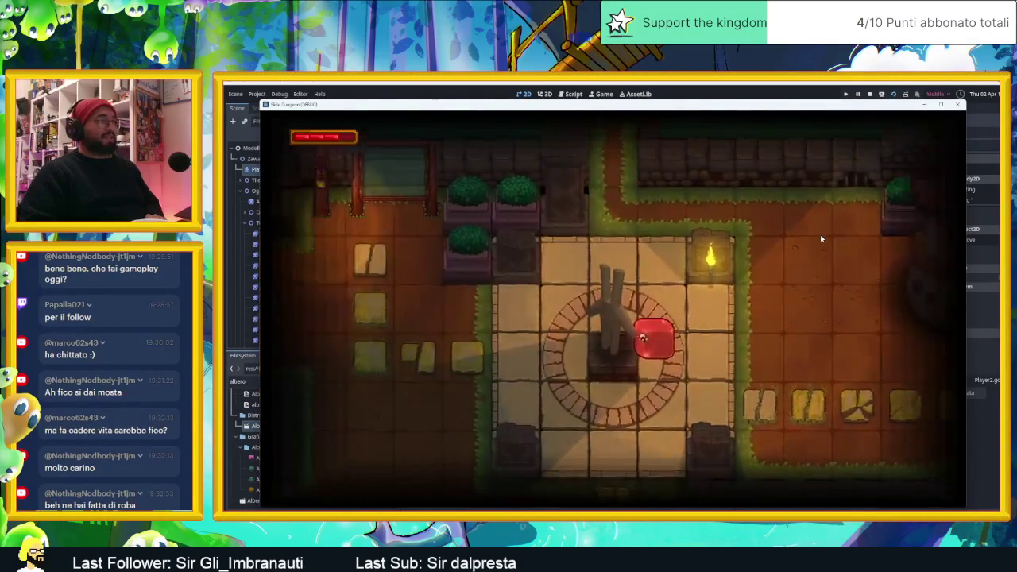
key(Right)
key(Down)
key(Left)
key(Left)
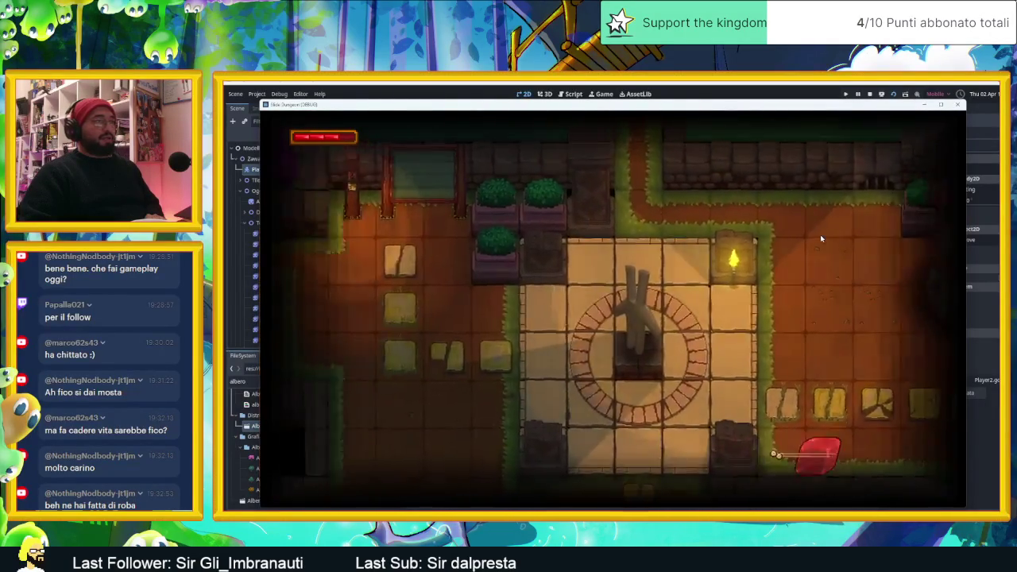
key(Right)
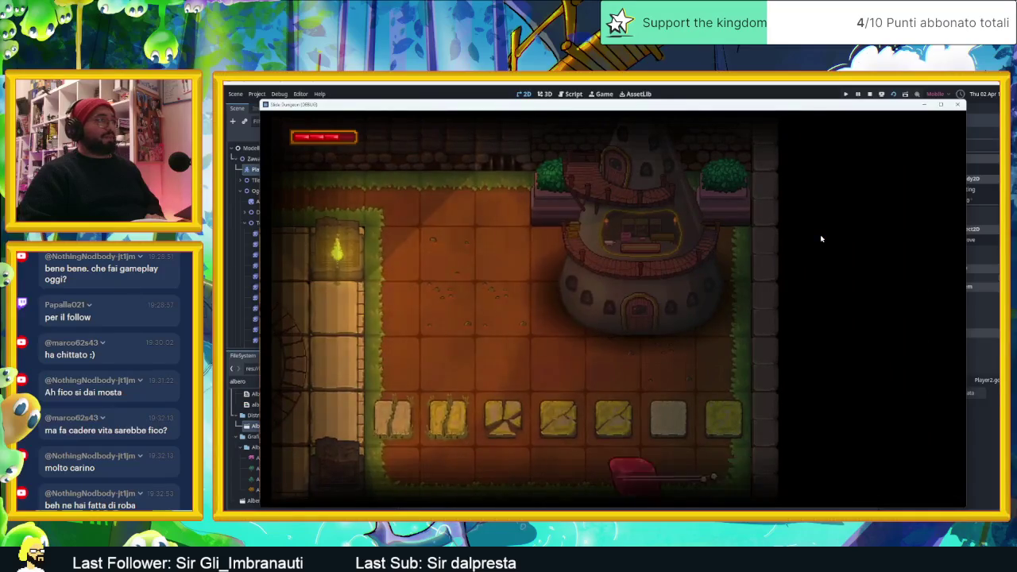
key(Down)
key(Left)
key(Up)
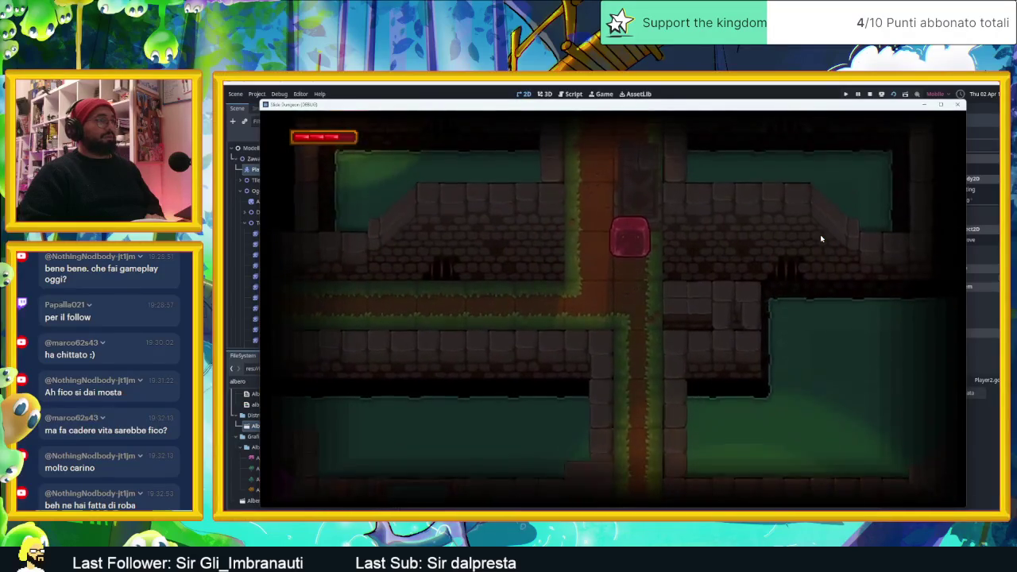
- Stop the playtest, switch to the AreaInizio scene and save it to play it
click(870, 94)
click(480, 109)
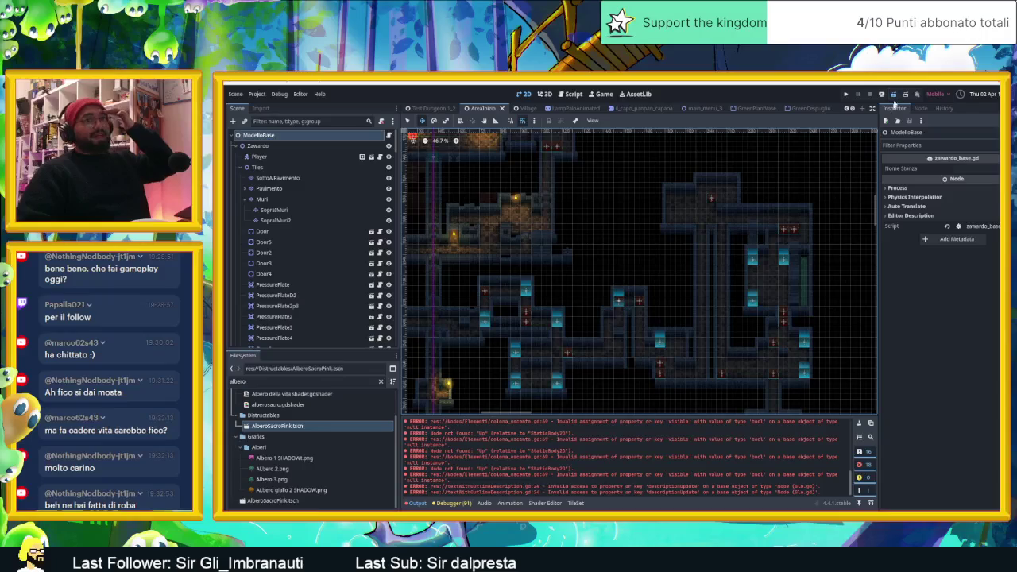
key(ctrl+s)
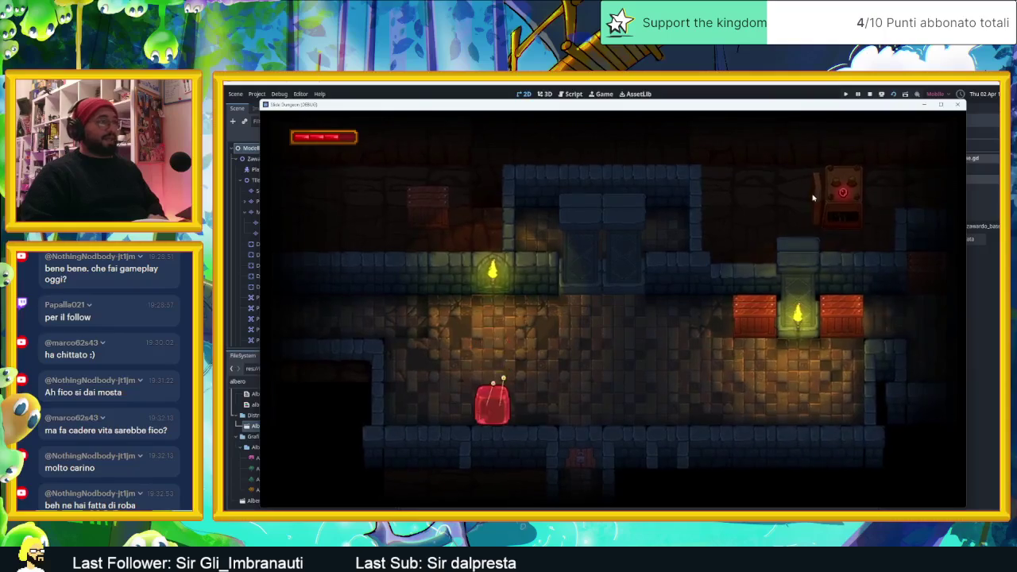
- Slide the slime up to break a crate, then around the starting rooms
key(Up)
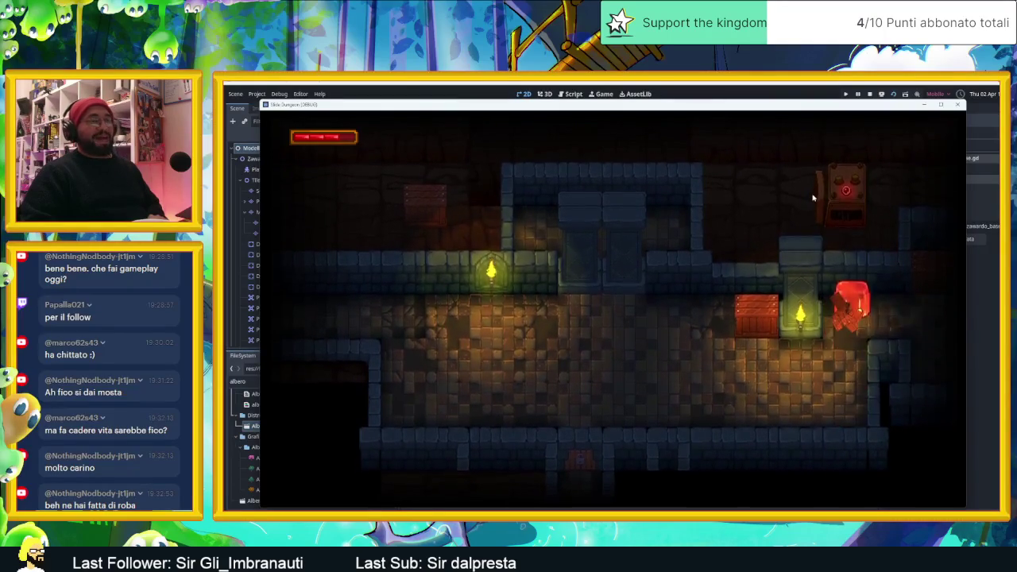
key(Right)
key(Down)
key(Up)
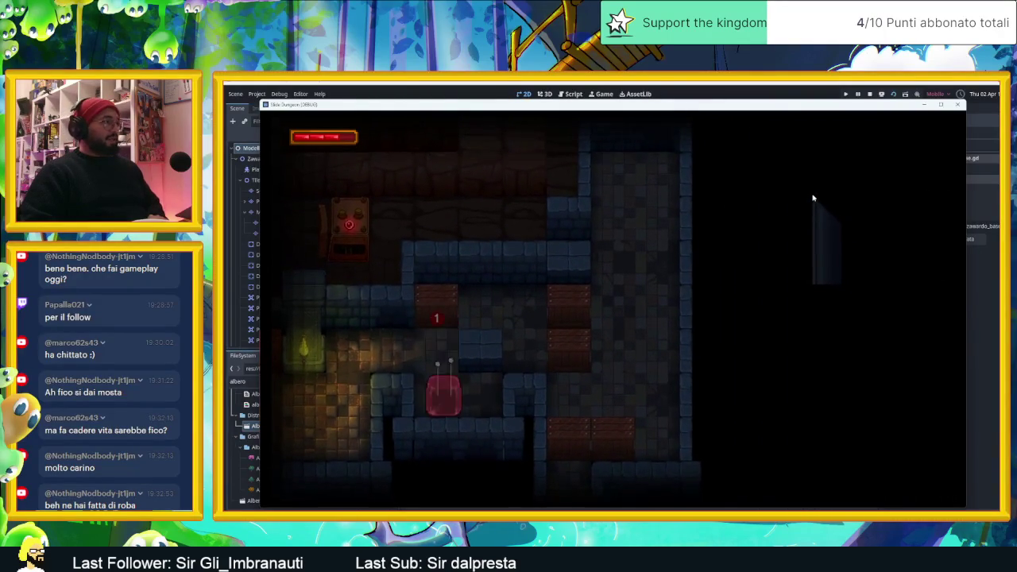
key(Left)
key(Right)
key(Up)
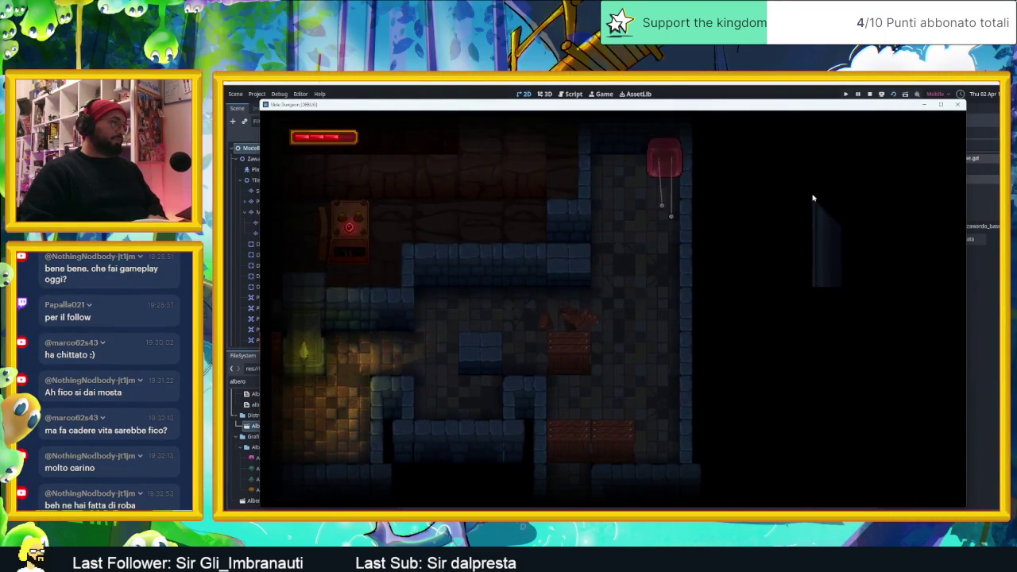
key(Left)
key(Down)
- Slide the cube around to break the 2 crate and along the bottom row
key(Up)
key(Down)
key(Right)
key(Up)
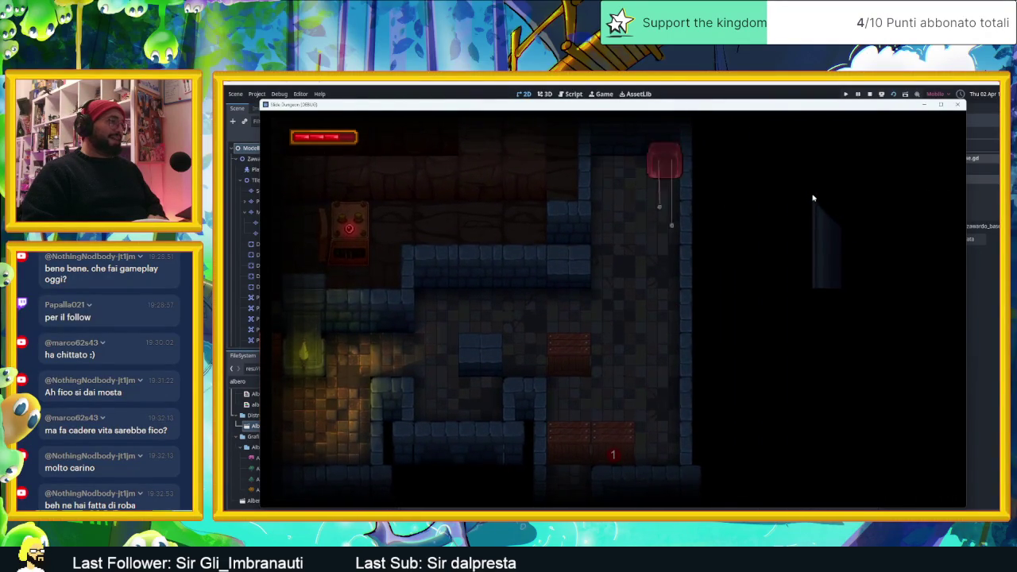
key(Left)
key(Down)
key(Right)
key(Left)
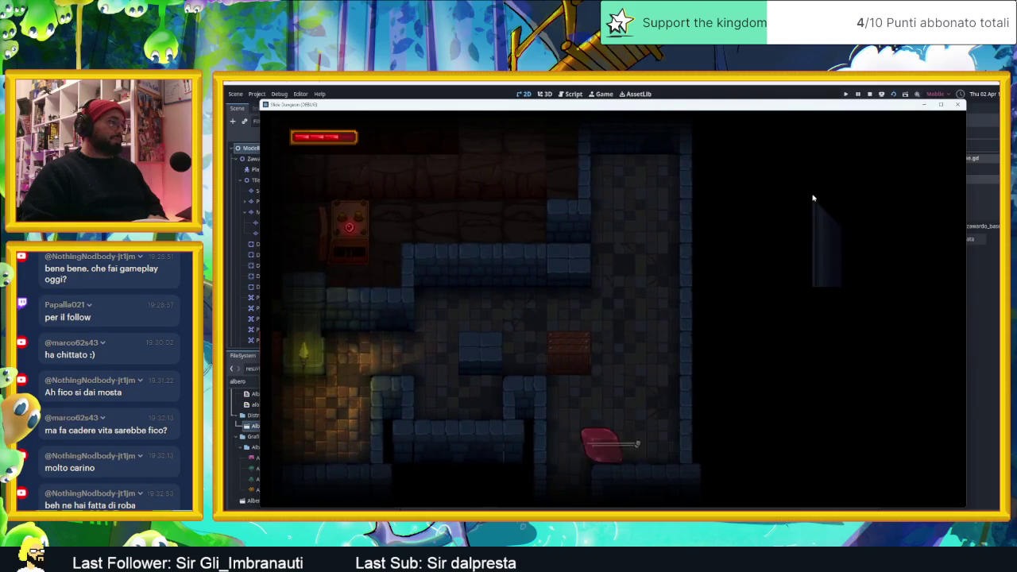
- Slide the cube out of the room and through the next rooms to the lower right
key(Left)
key(Up)
key(Right)
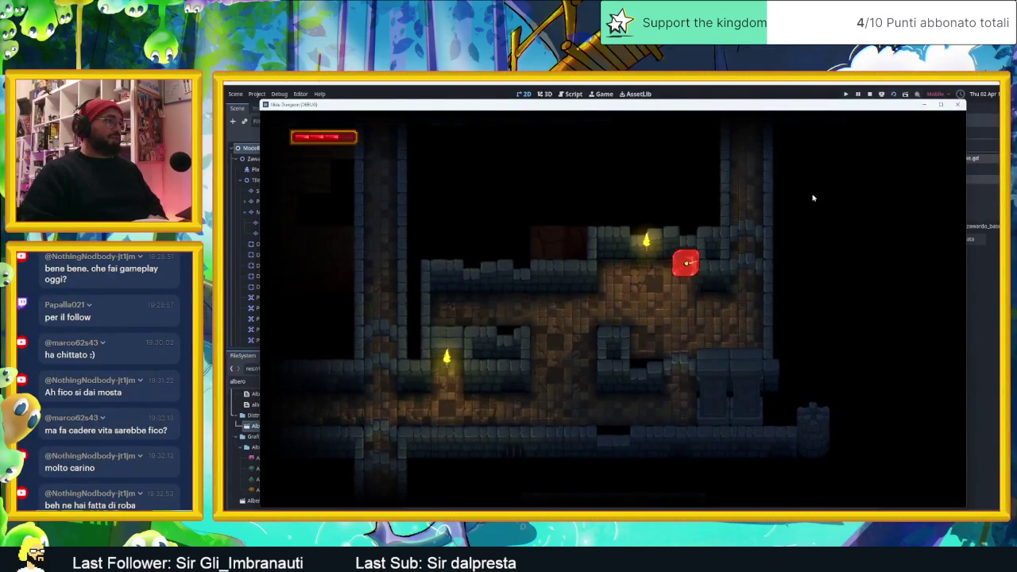
key(Down)
key(Left)
key(Down)
key(Up)
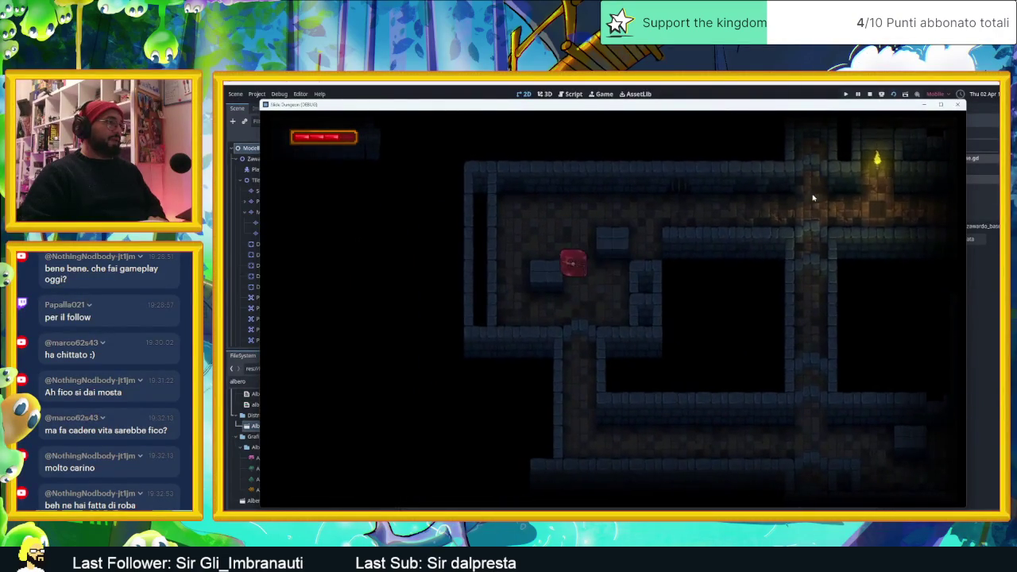
key(Down)
key(Right)
- Grab the glowing blue power-up and slide down the lower corridor through the following rooms
key(Up)
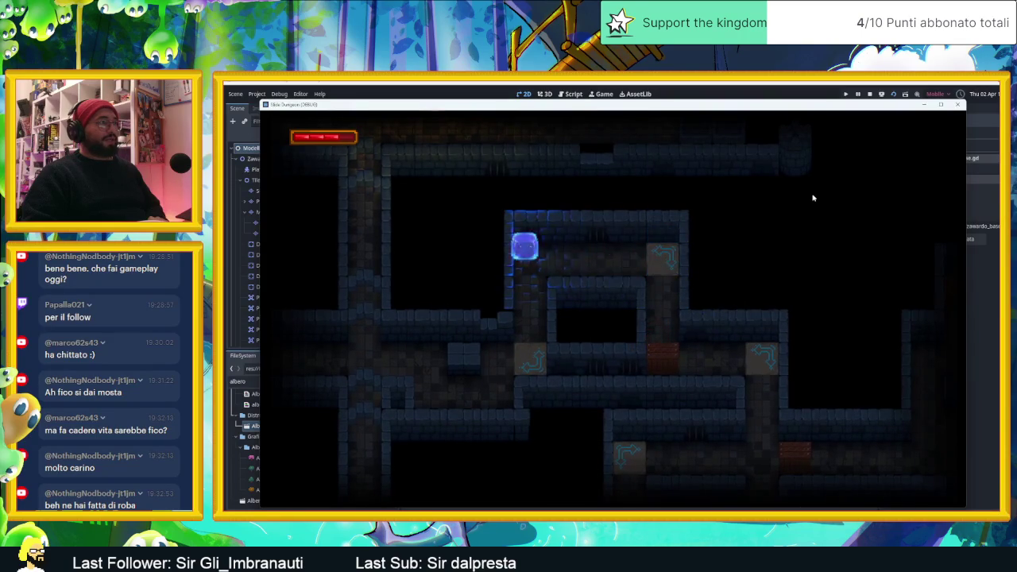
key(Down)
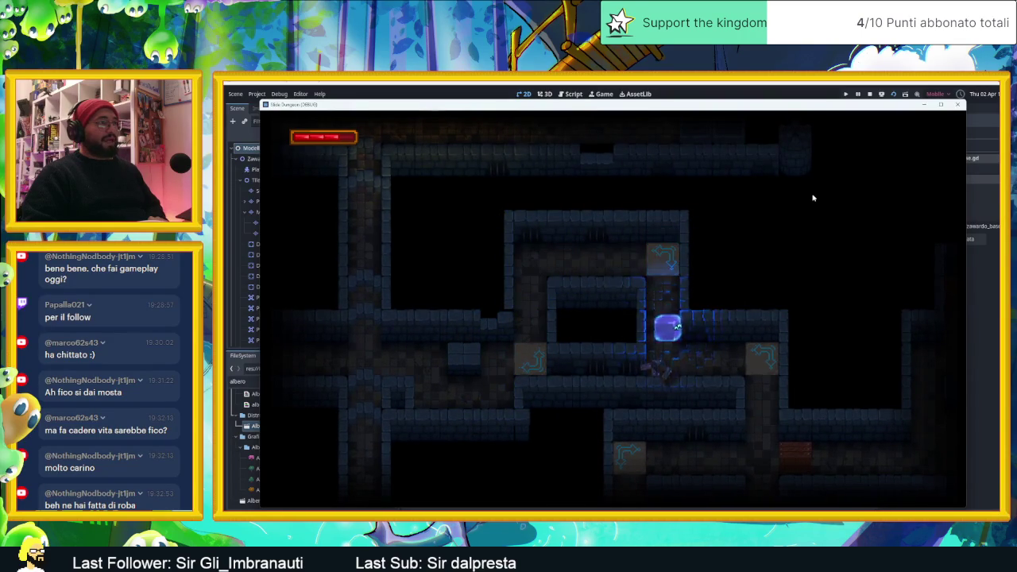
key(Down)
key(Up)
key(Right)
key(Up)
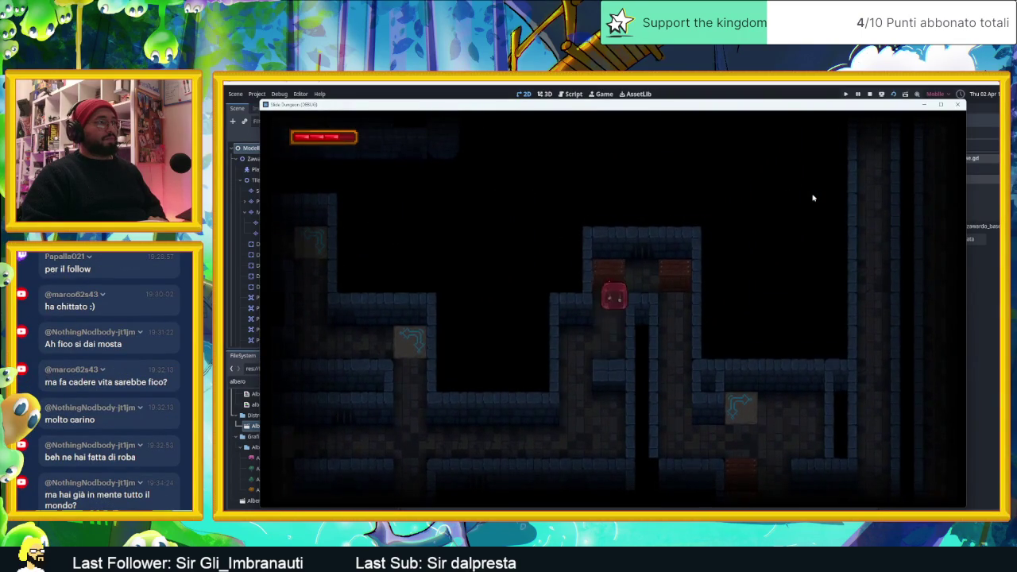
key(Down)
key(Up)
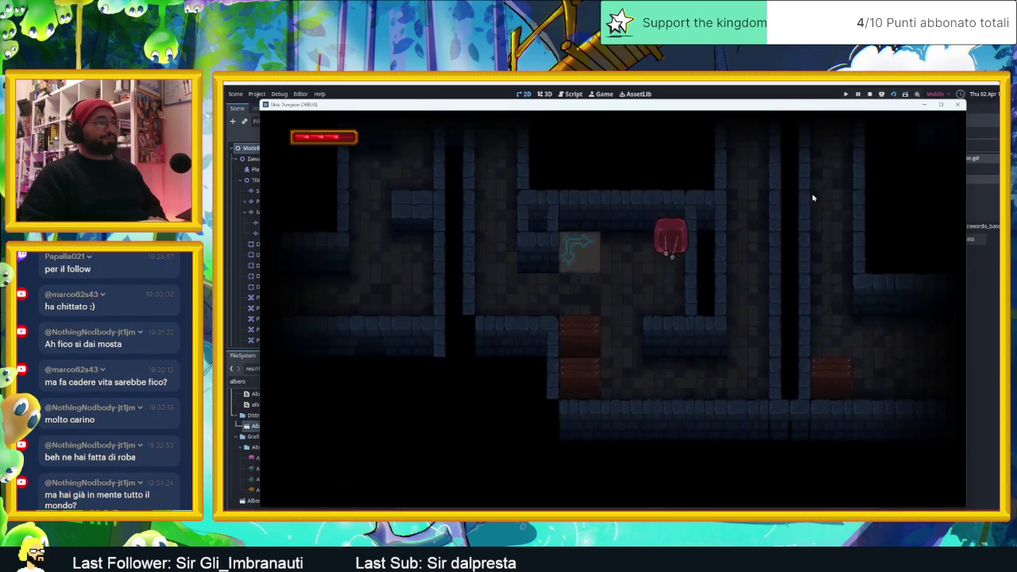
key(Left)
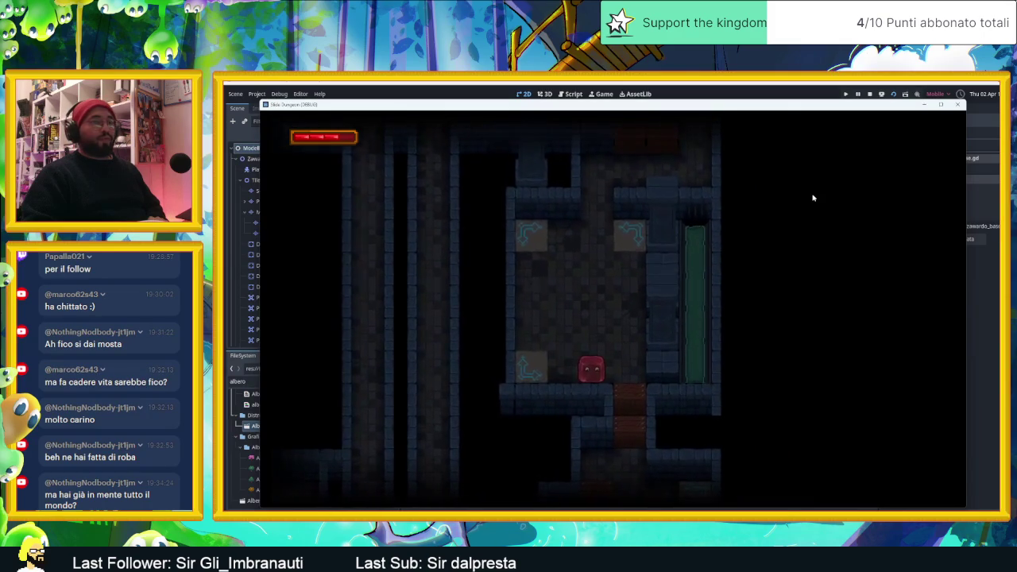
key(Right)
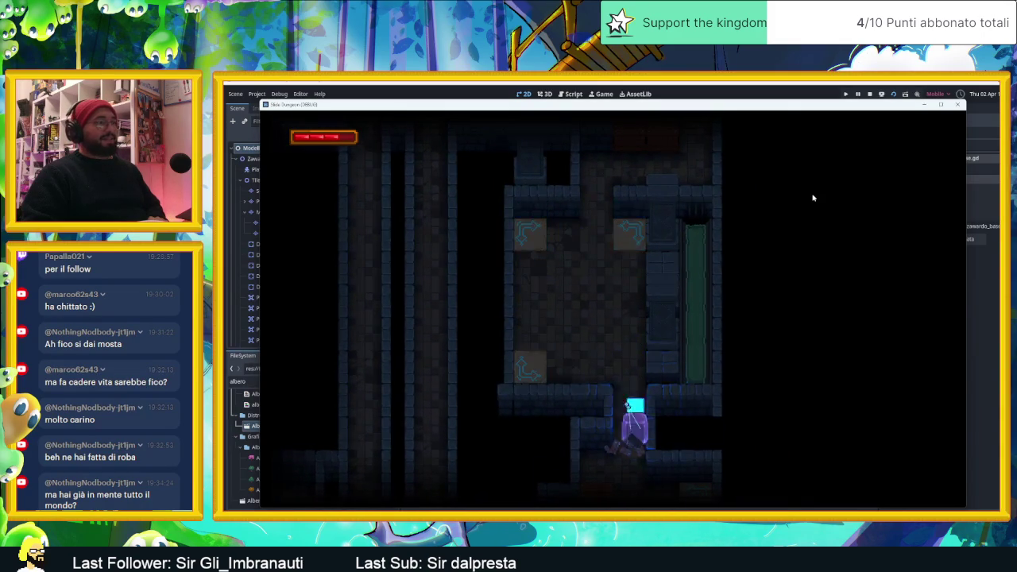
- Slide the glowing cube up, across and down through more dungeon rooms and corridors
key(Up)
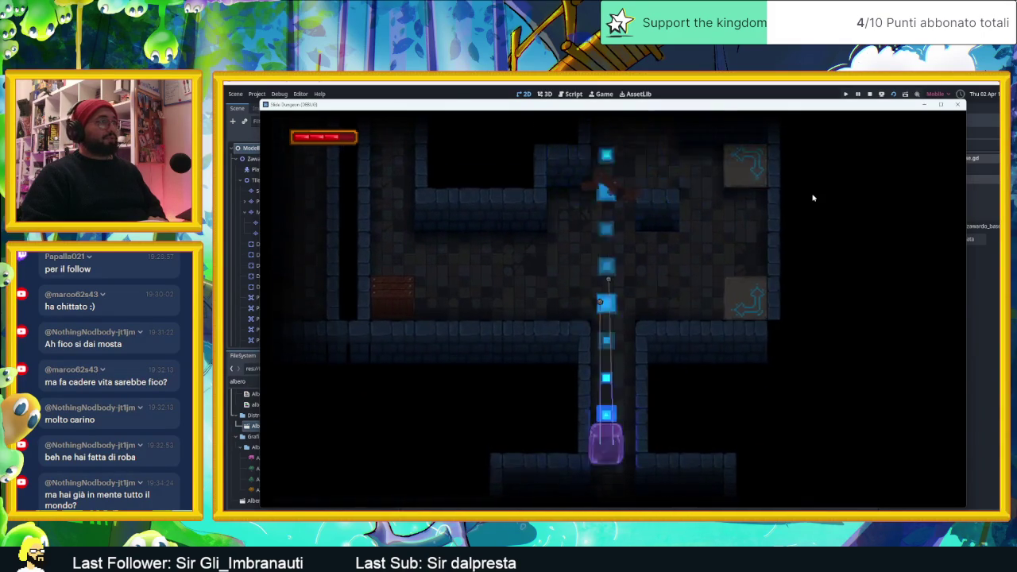
key(Up)
key(Right)
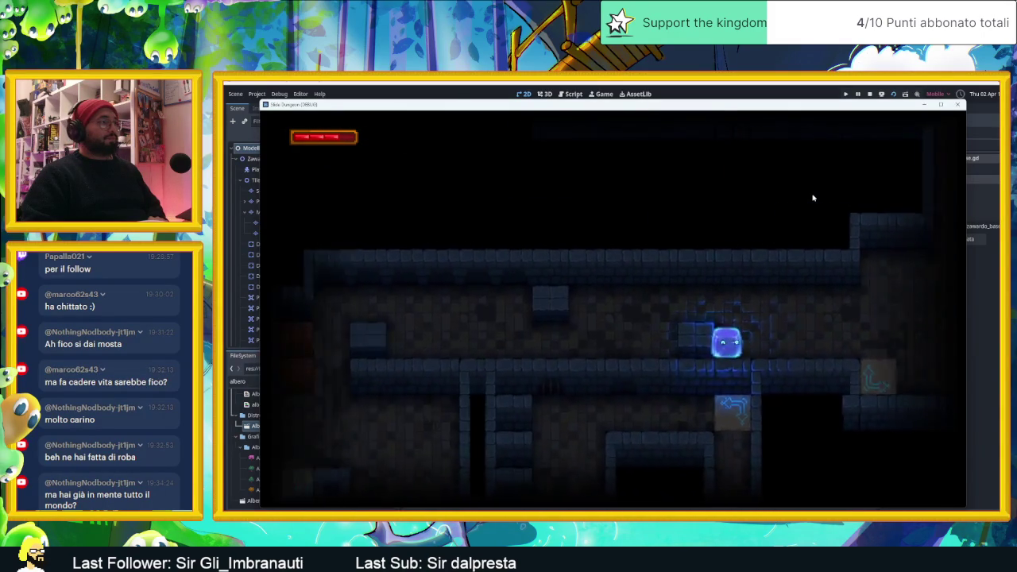
key(Left)
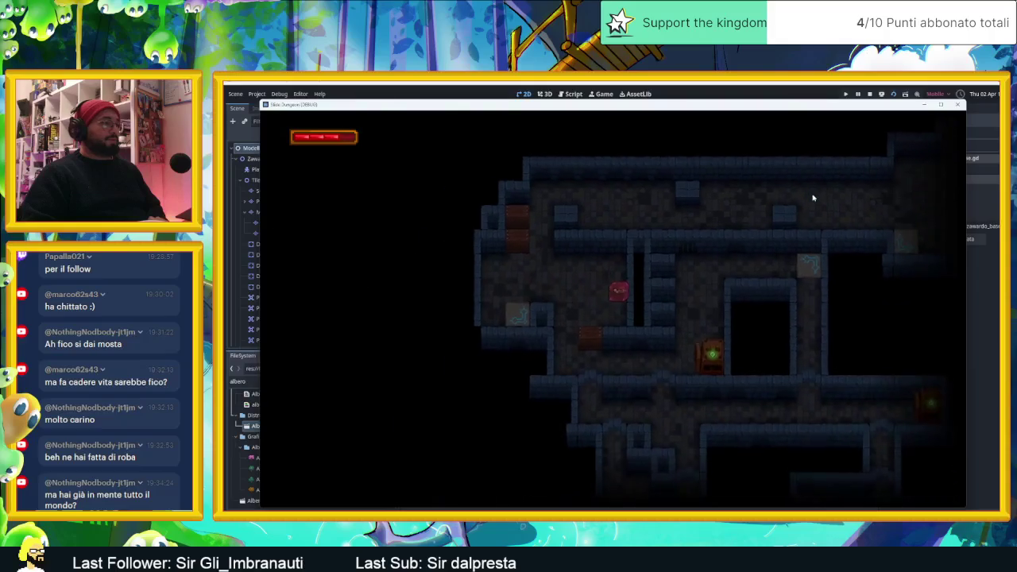
key(Down)
key(Right)
key(Down)
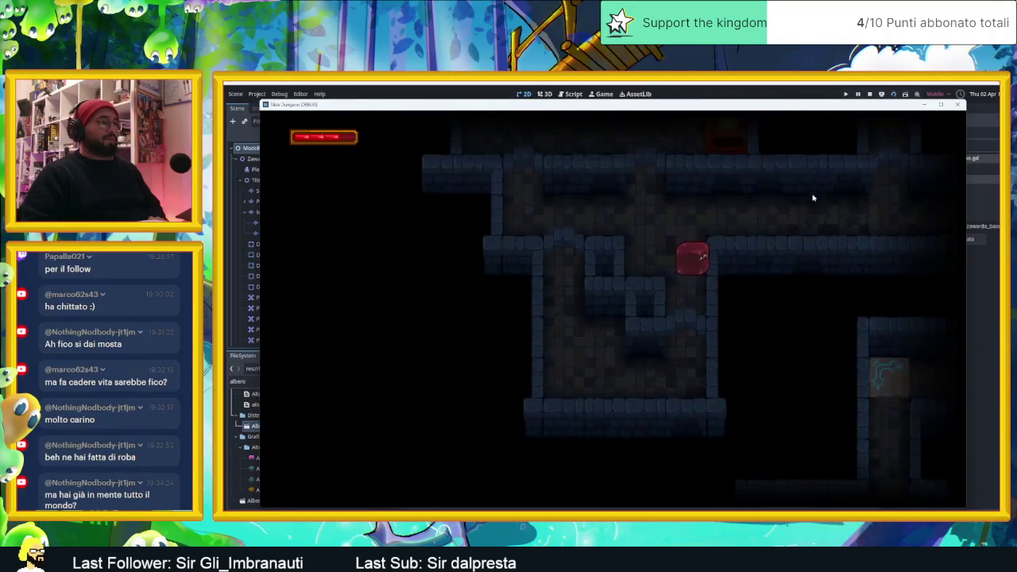
key(Down)
key(Up)
key(Right)
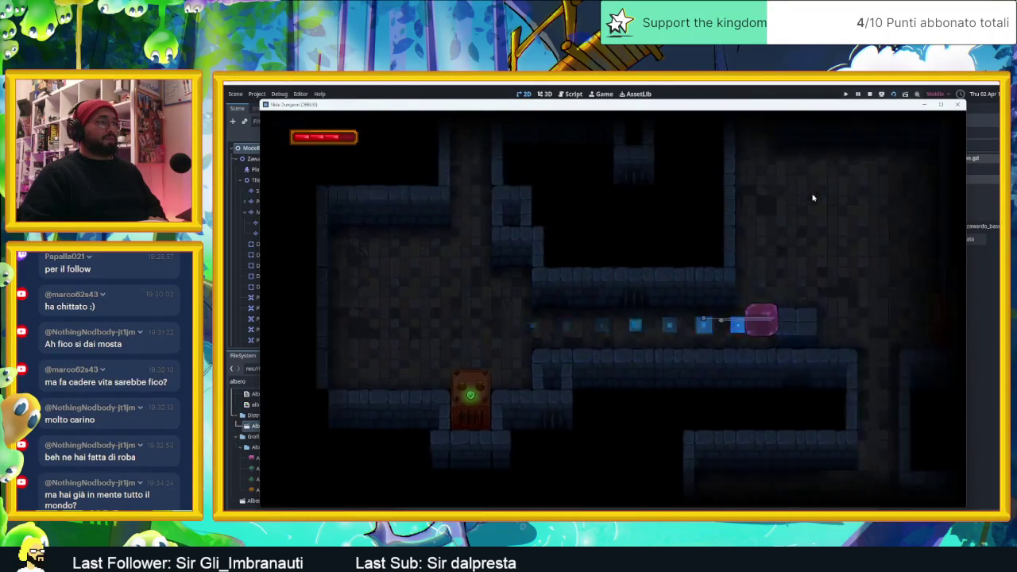
key(Up)
key(Right)
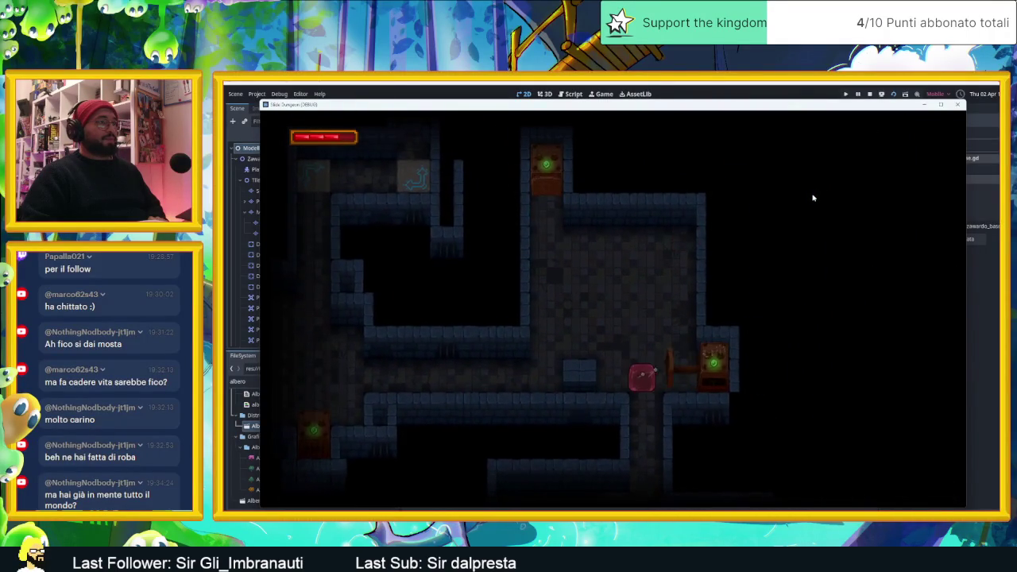
- Keep sliding through corridors into a new room and to its lower right
key(Down)
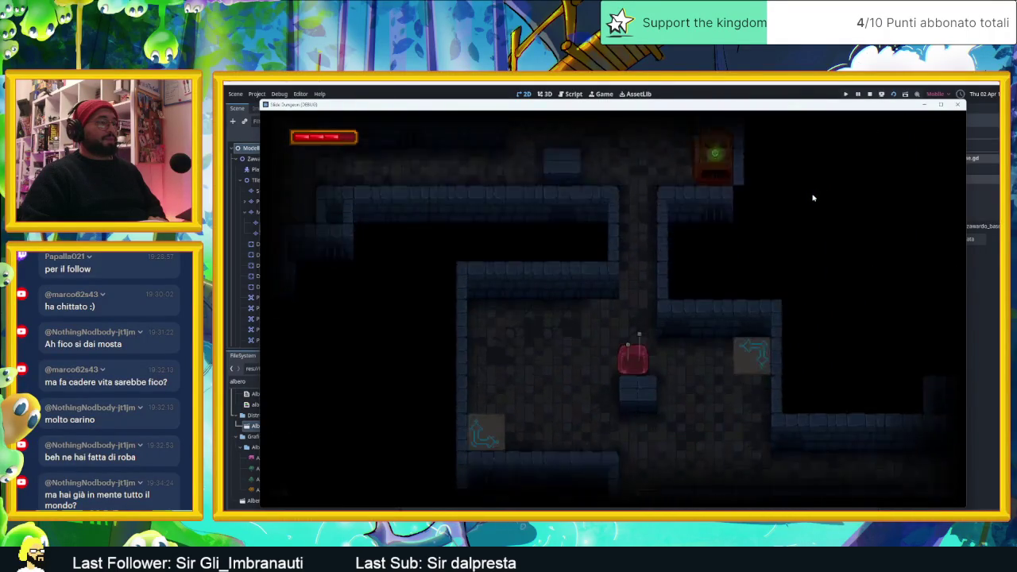
key(Right)
key(Down)
key(Left)
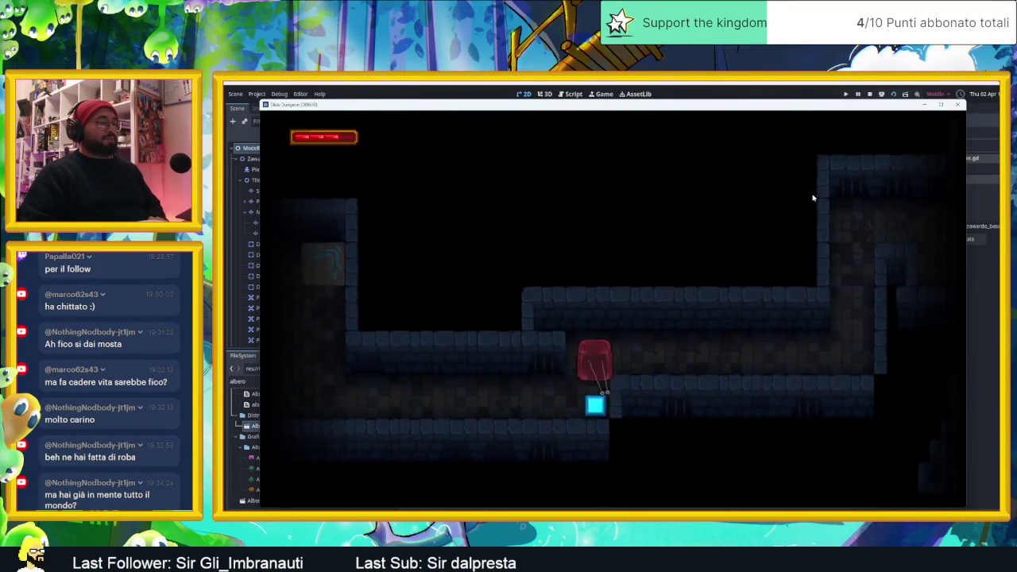
key(Right)
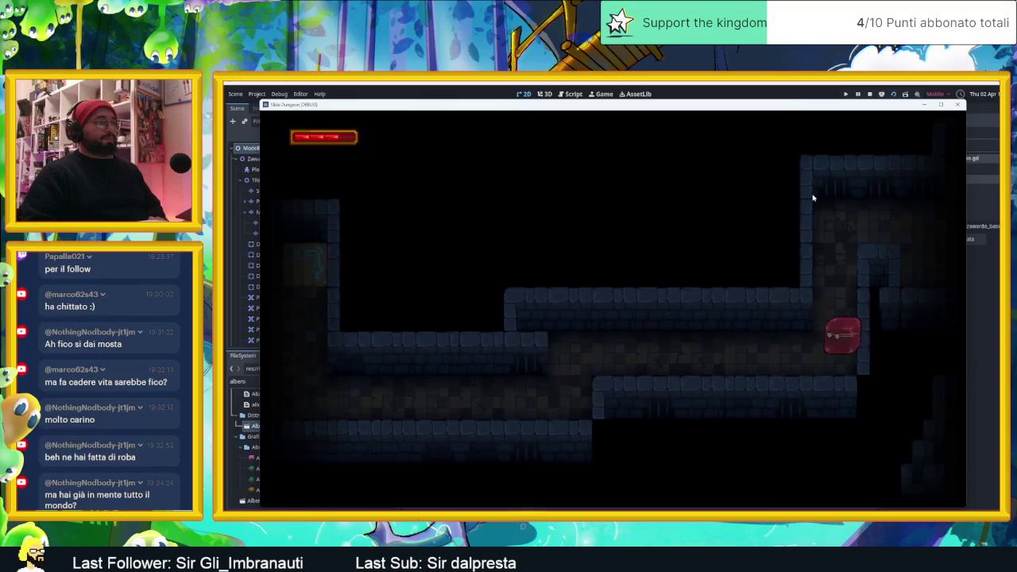
key(Up)
key(Left)
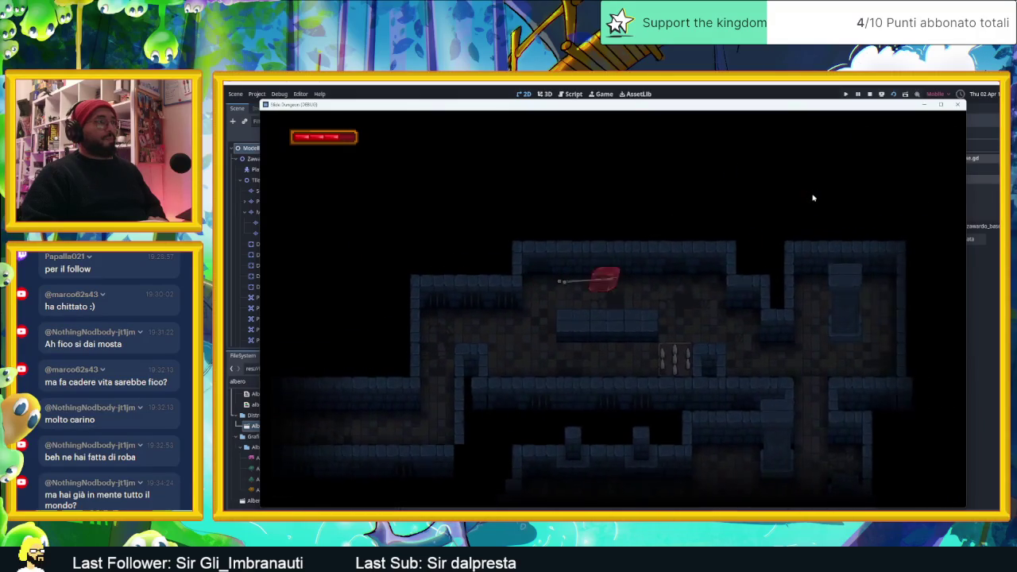
key(Right)
key(Down)
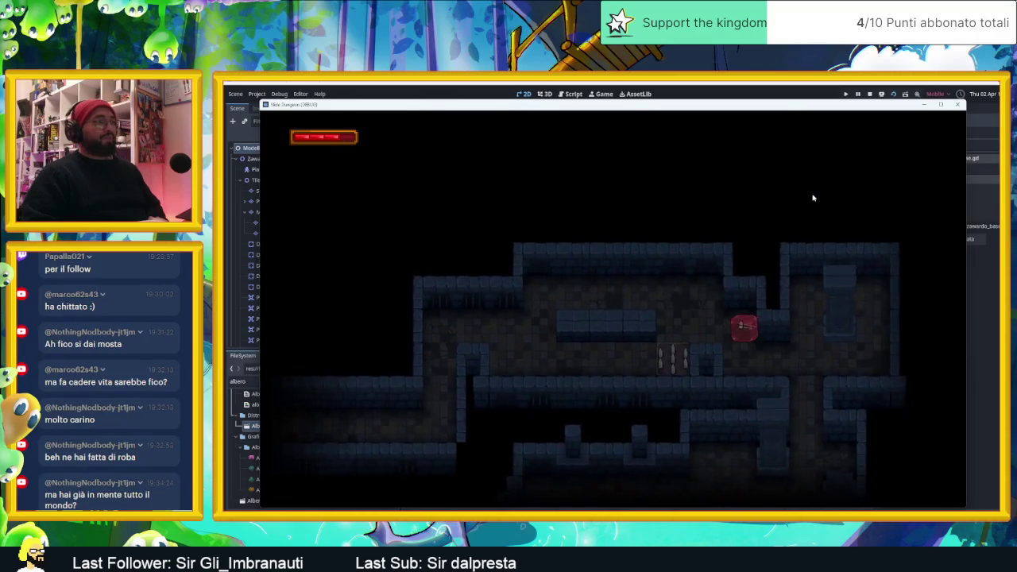
- Slide up through the rooms and corridors to the area with three green pads
key(Up)
key(Down)
key(Left)
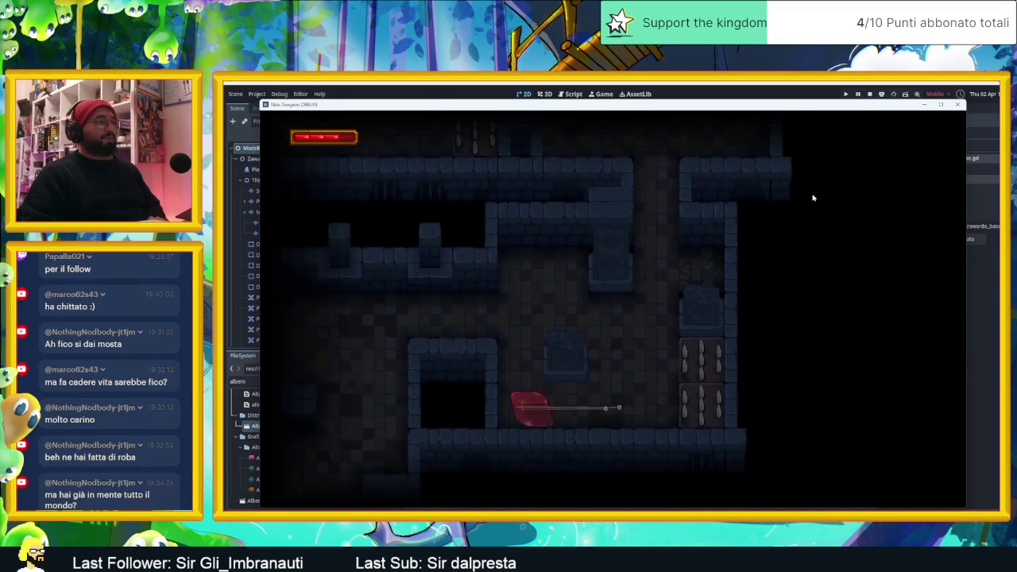
key(Up)
key(Up)
key(Right)
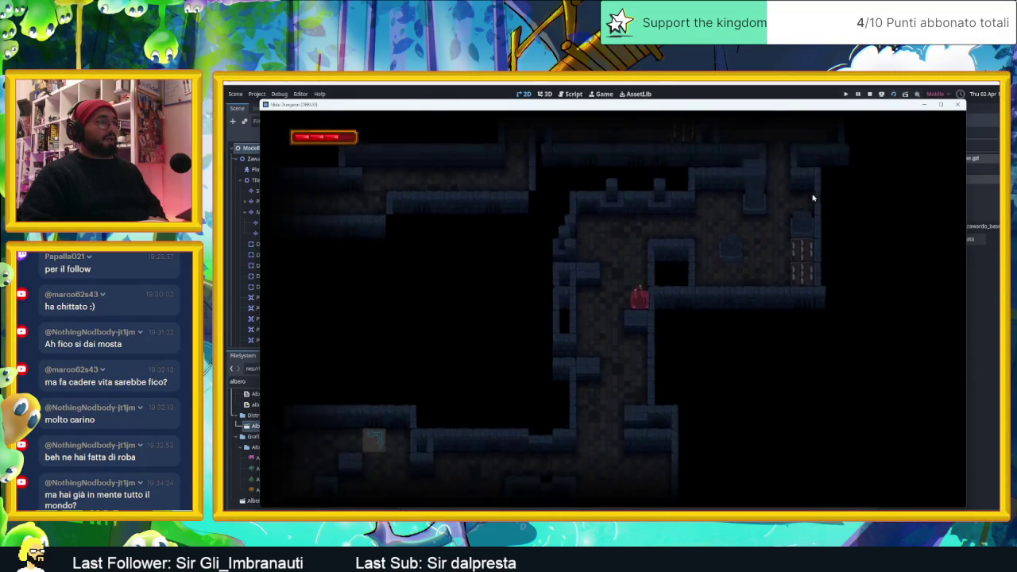
key(Down)
key(Down)
key(Up)
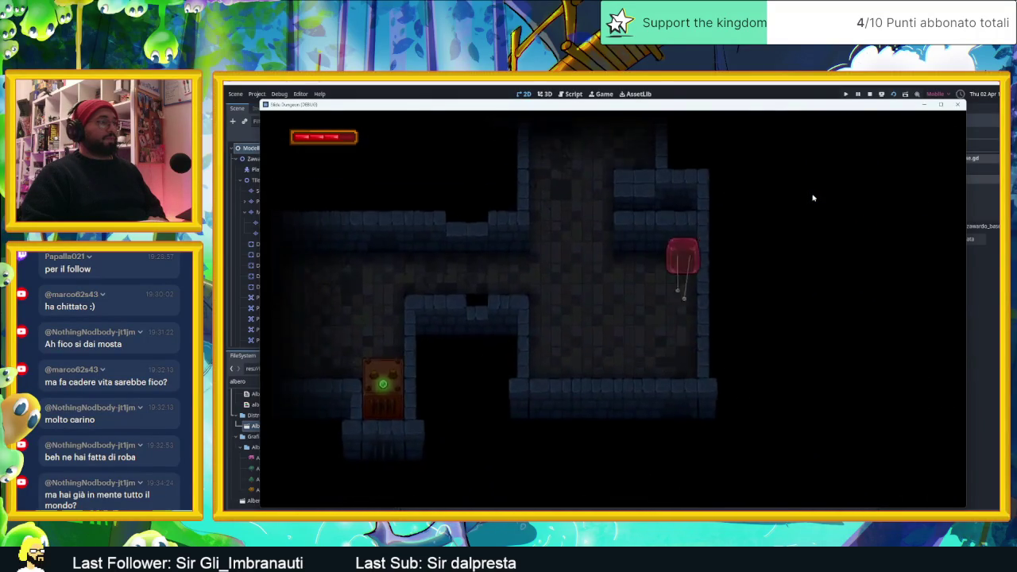
key(Left)
key(Right)
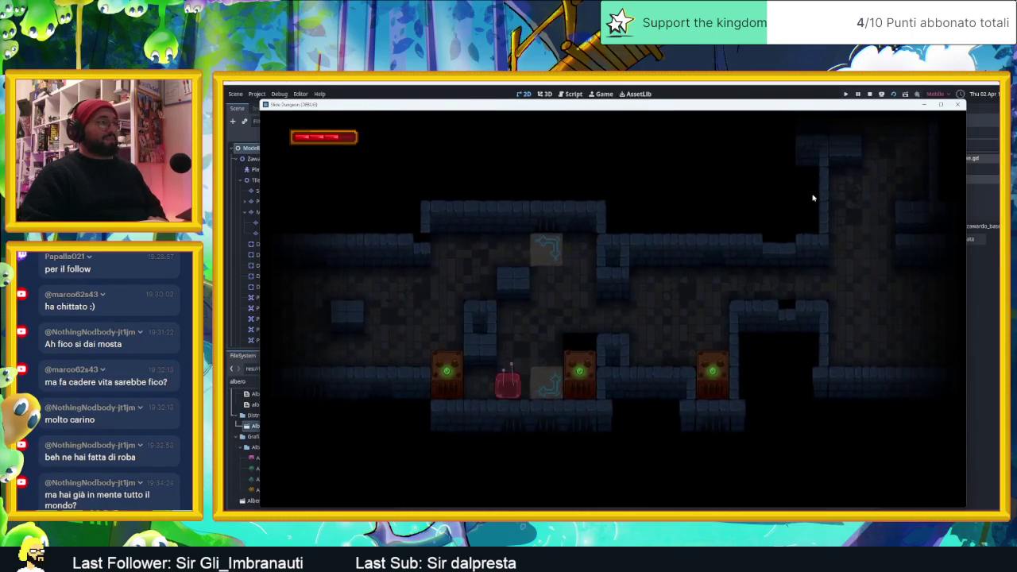
- Push on through more rooms toward the torch-lit room
key(Right)
key(Left)
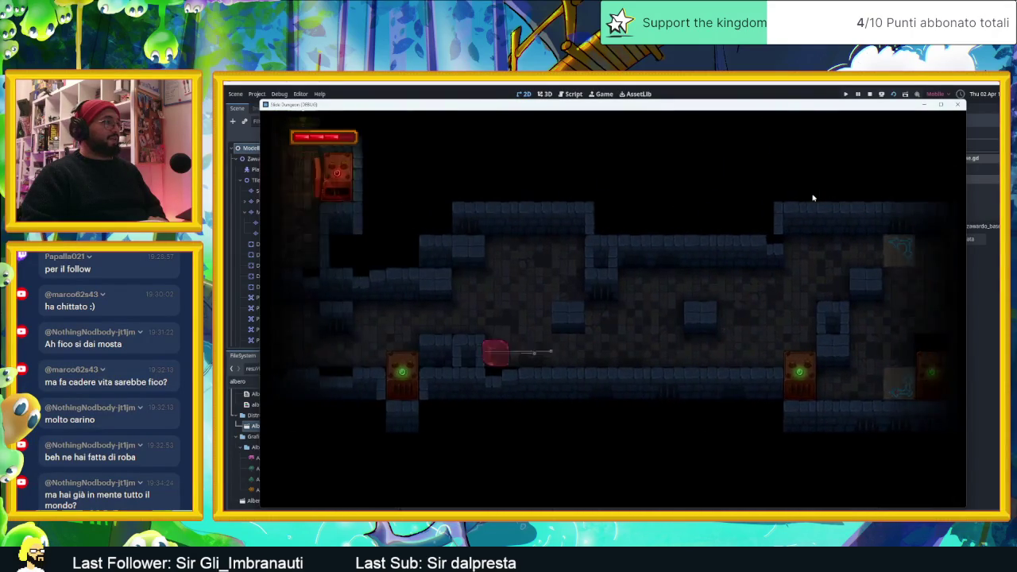
key(Up)
key(Left)
- Slide the cube up beneath the wall torch, along the top row and into the spike corridor
key(Down)
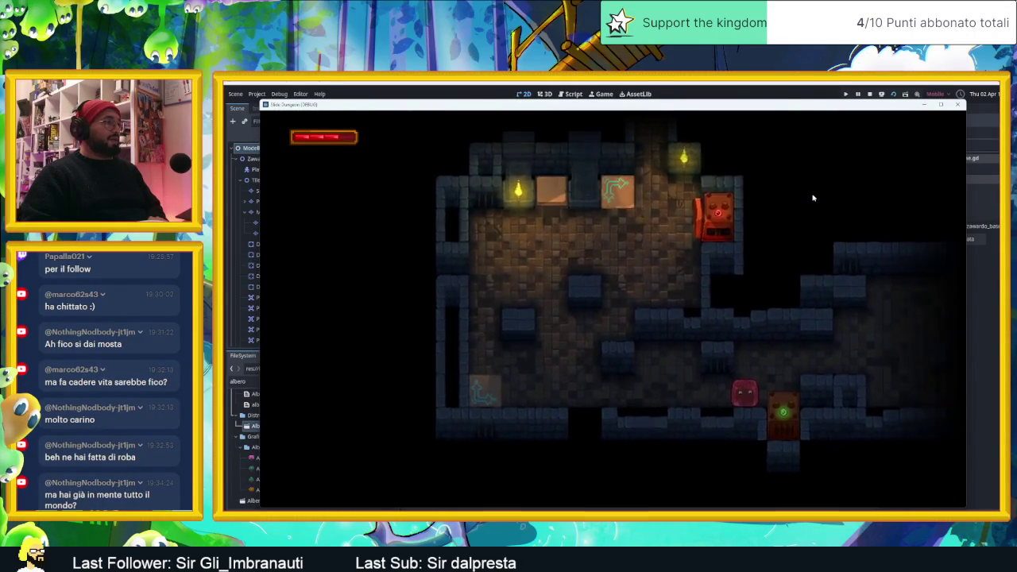
key(Up)
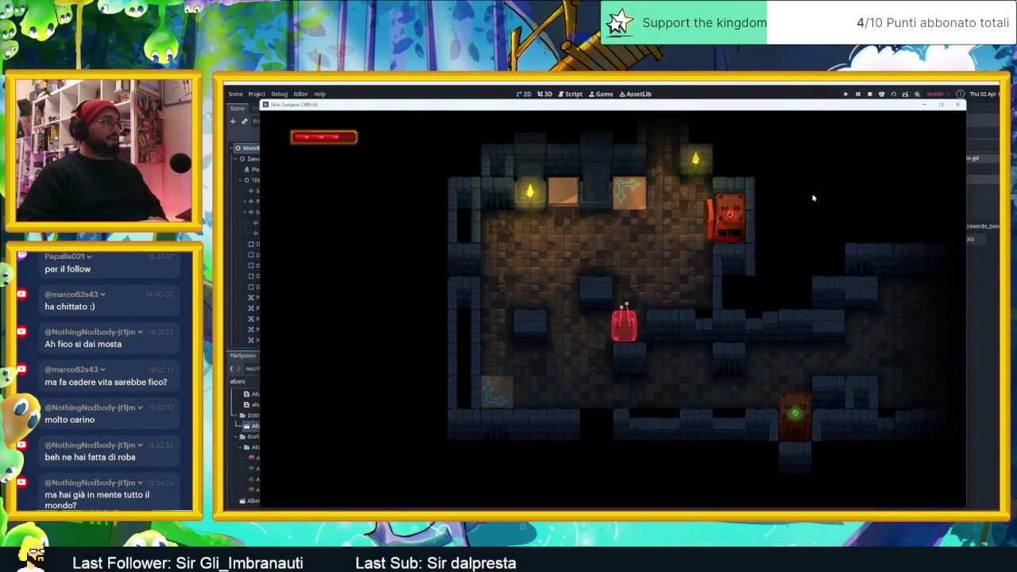
key(Left)
key(Up)
key(Up)
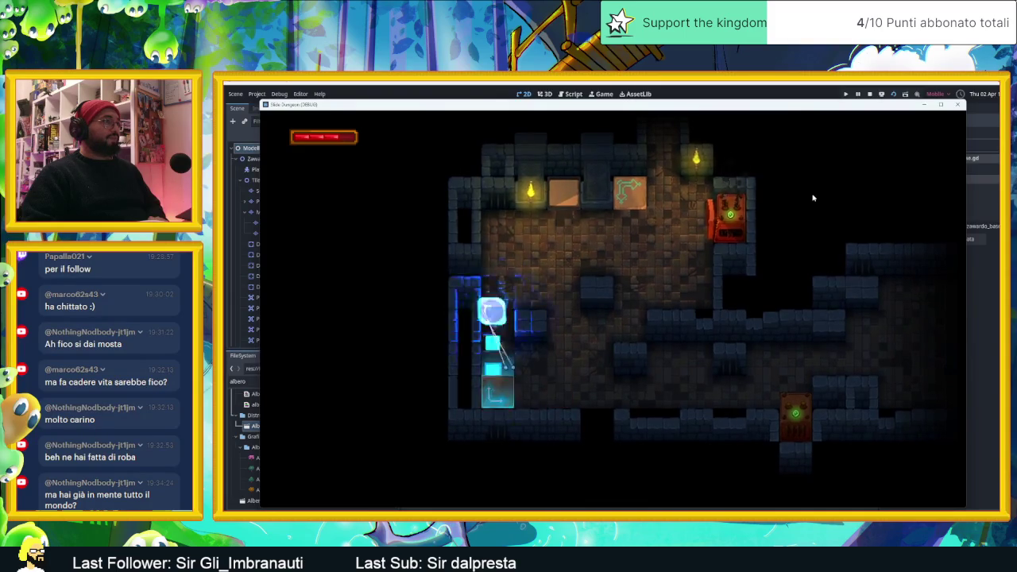
key(Right)
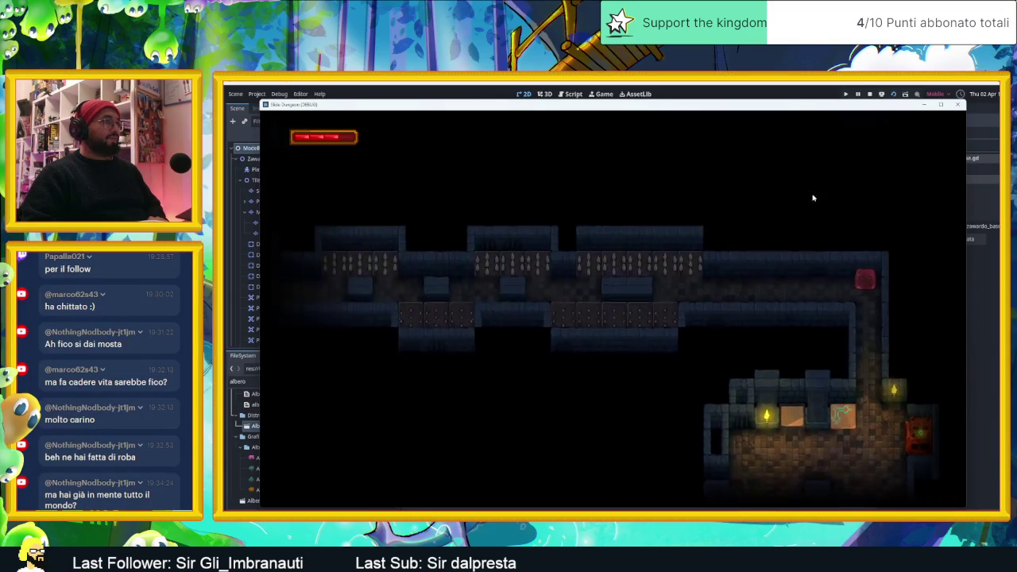
key(Left)
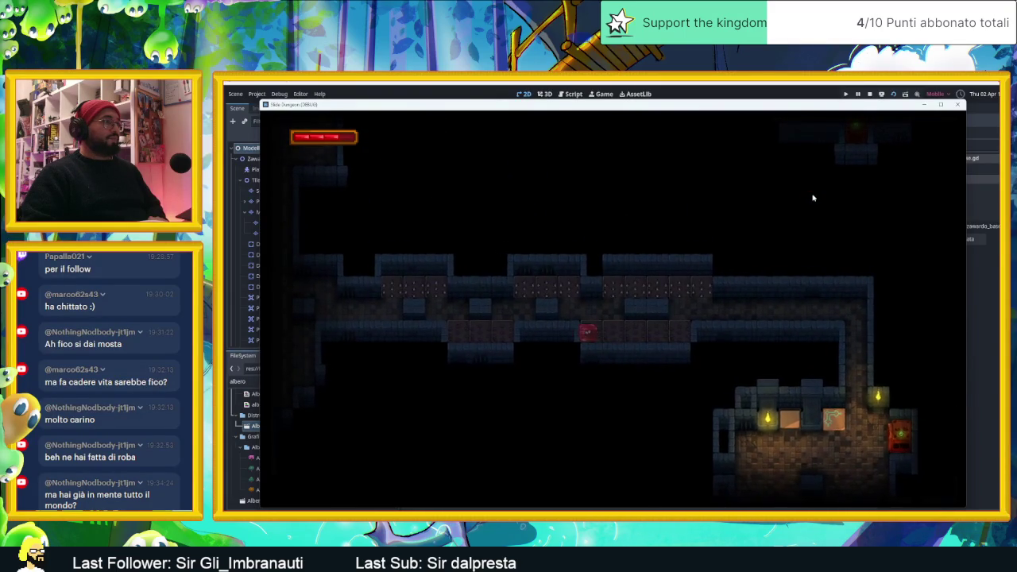
key(Up)
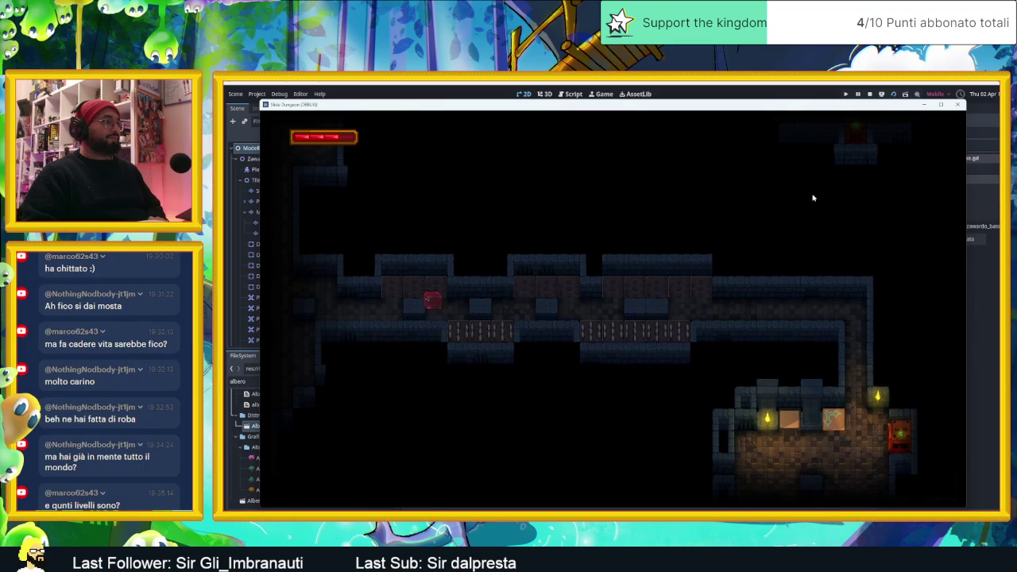
- Slide the cube down through the rooms, across the torch-lit room and into the next room
key(Down)
key(Left)
key(Right)
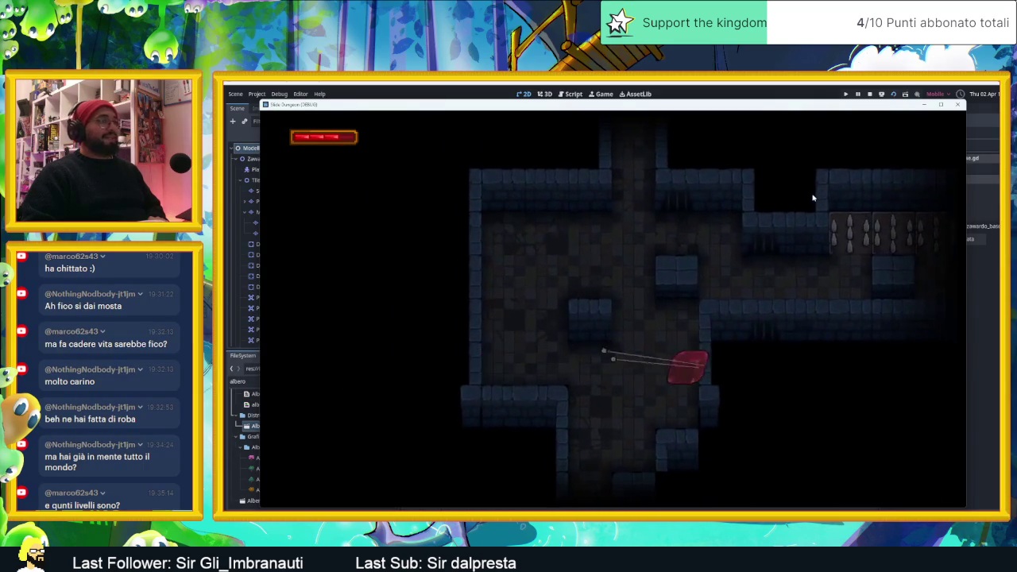
key(Down)
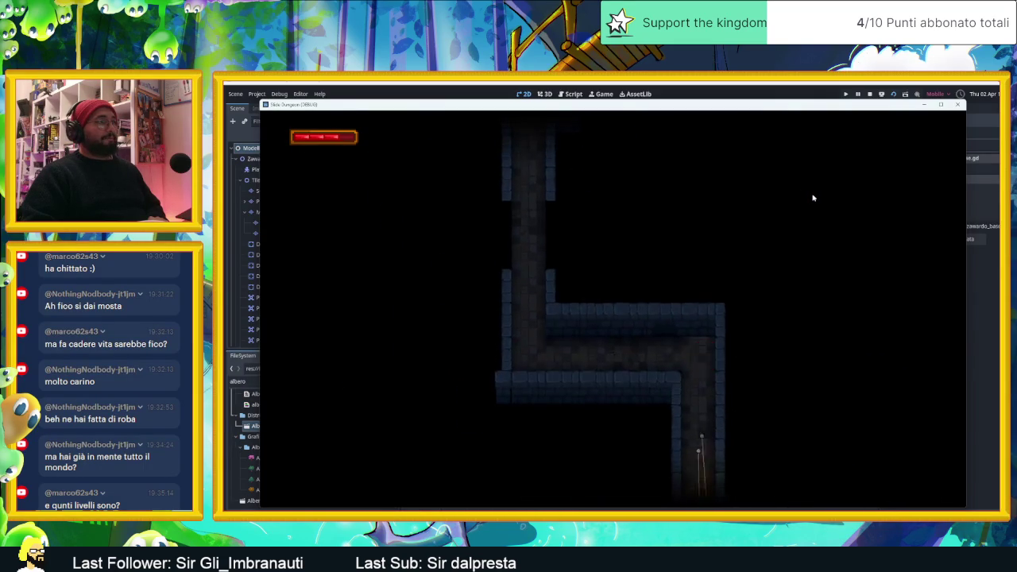
key(Left)
key(Right)
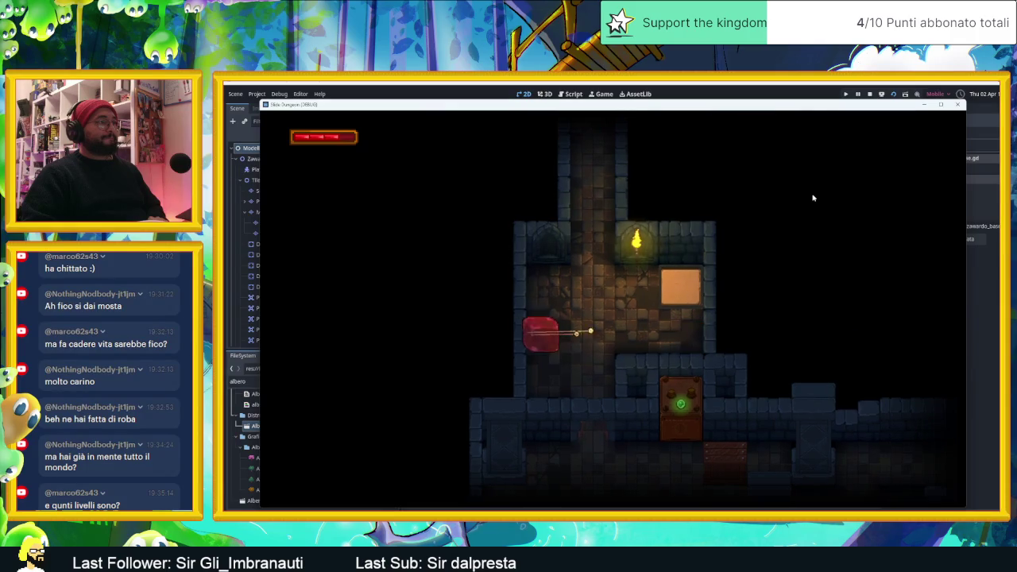
key(Down)
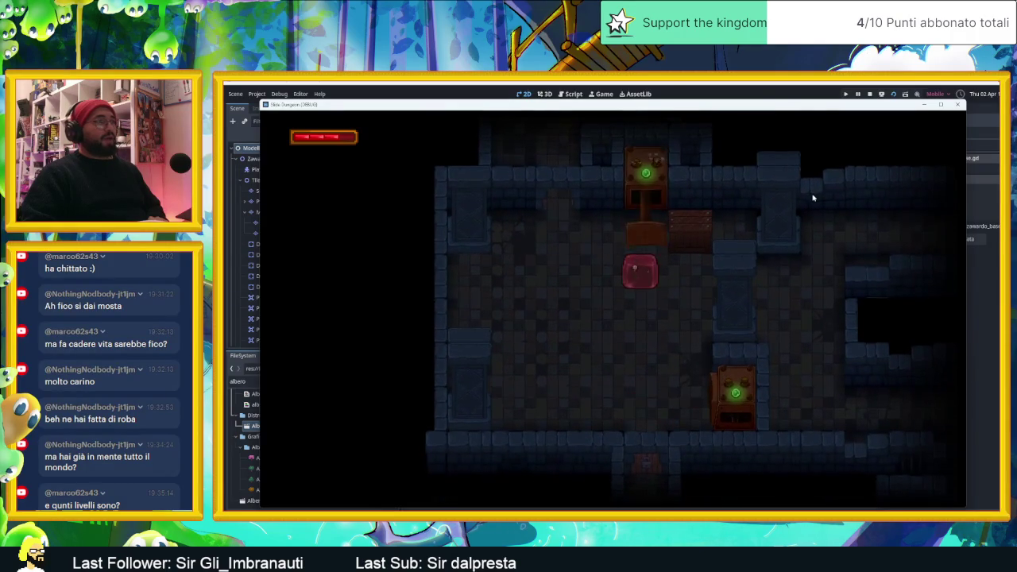
- Send the player right, down and up through several more rooms to the green-pool room
key(Right)
key(Down)
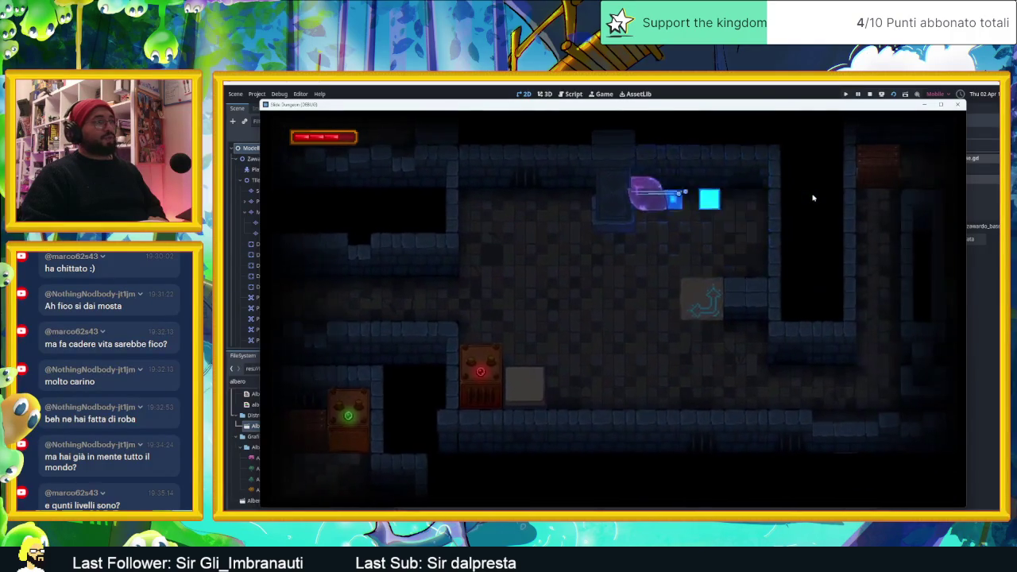
key(Up)
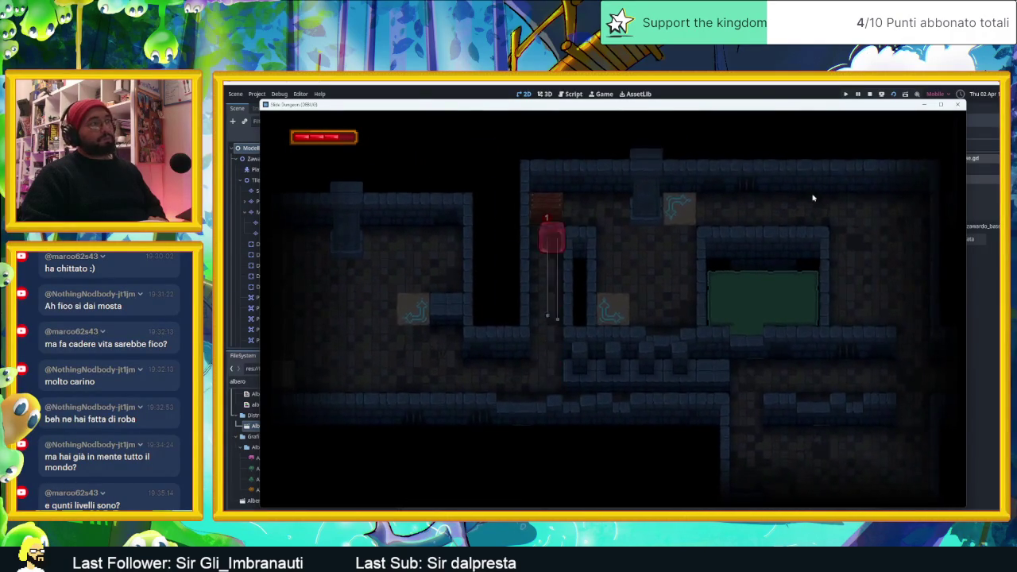
key(Up)
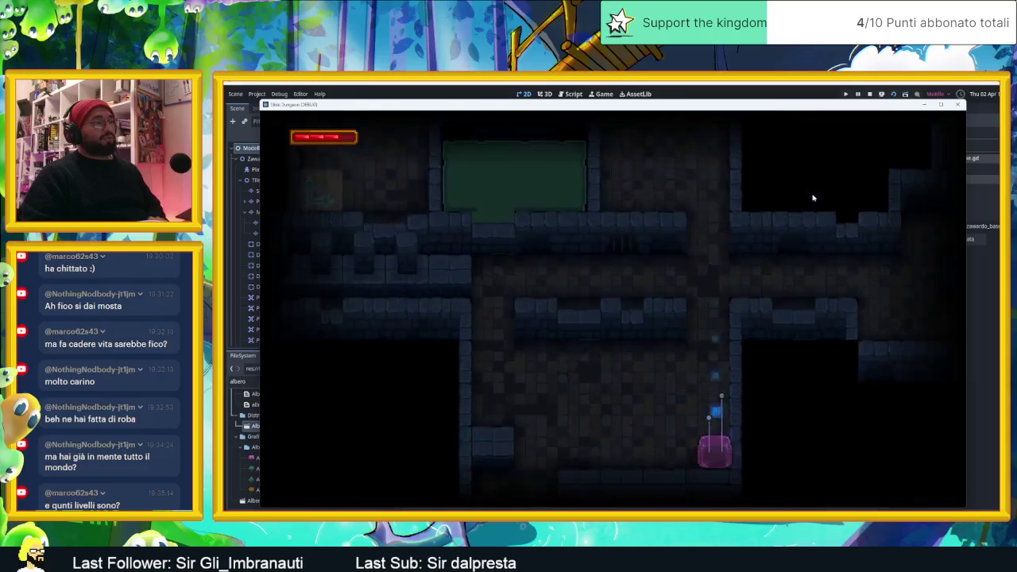
key(Down)
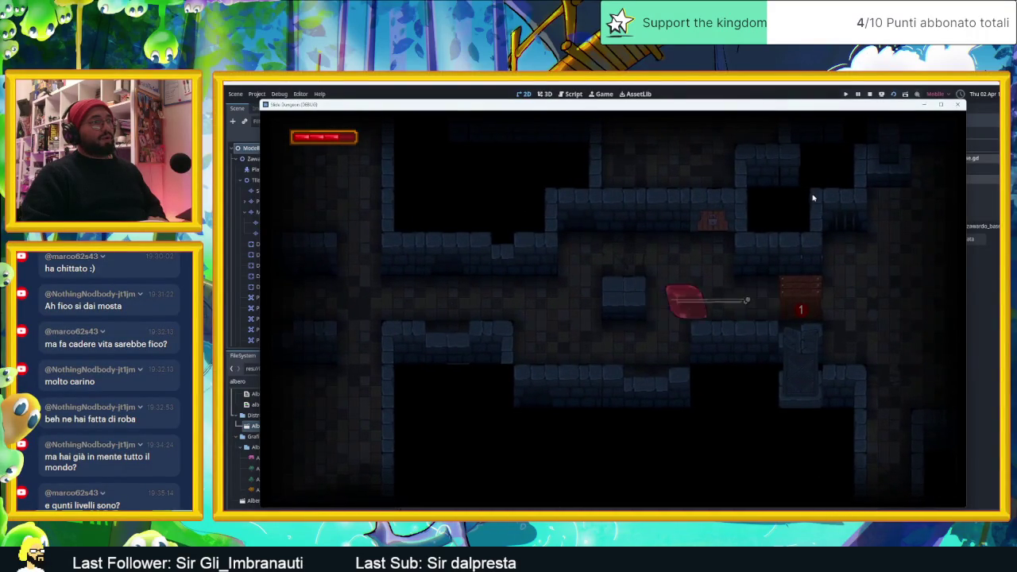
key(Up)
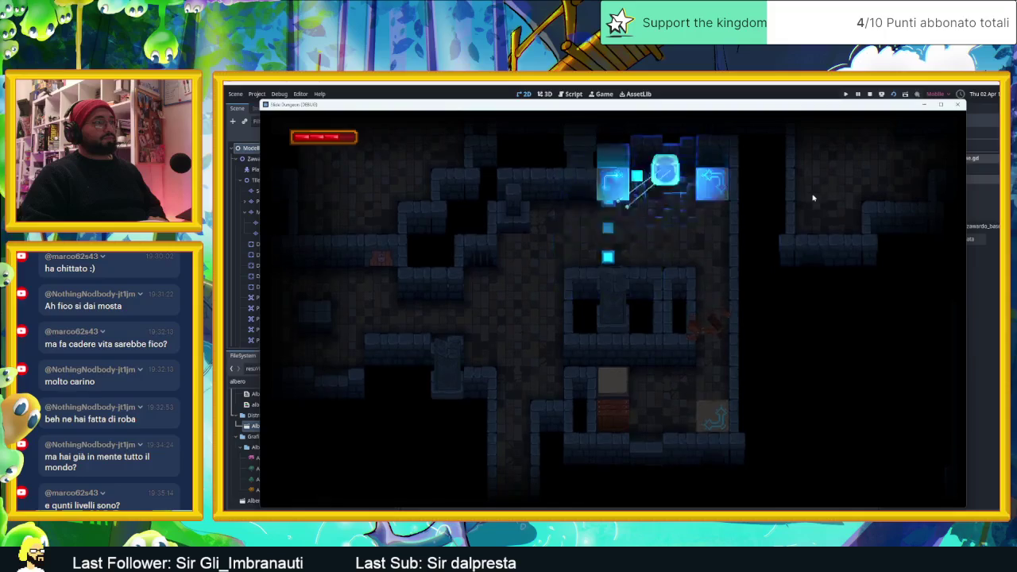
key(Down)
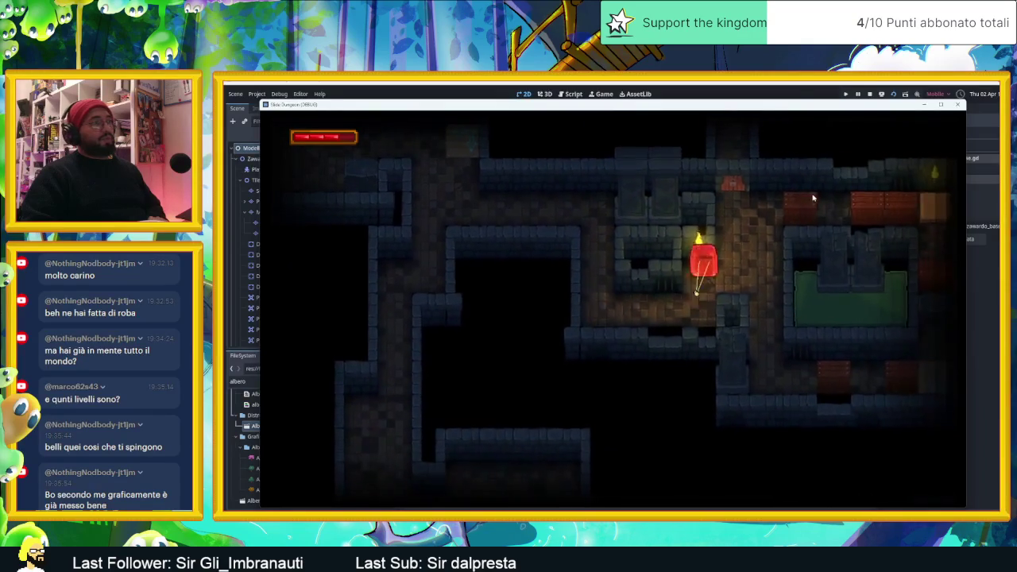
- Guide the red slime through the lower rooms, past the spike row and the 1 marker, into the upper corridor
key(Left)
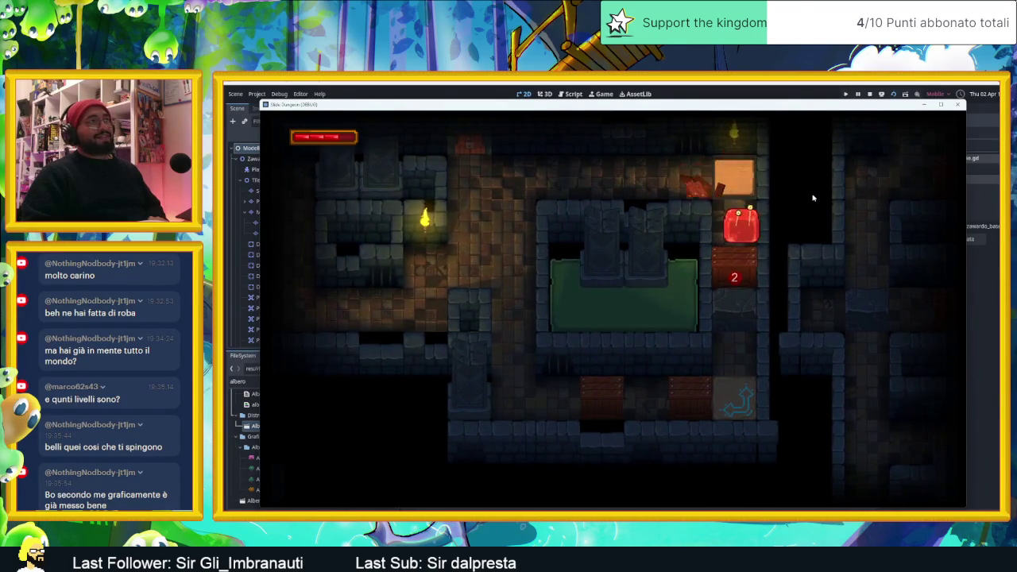
key(Down)
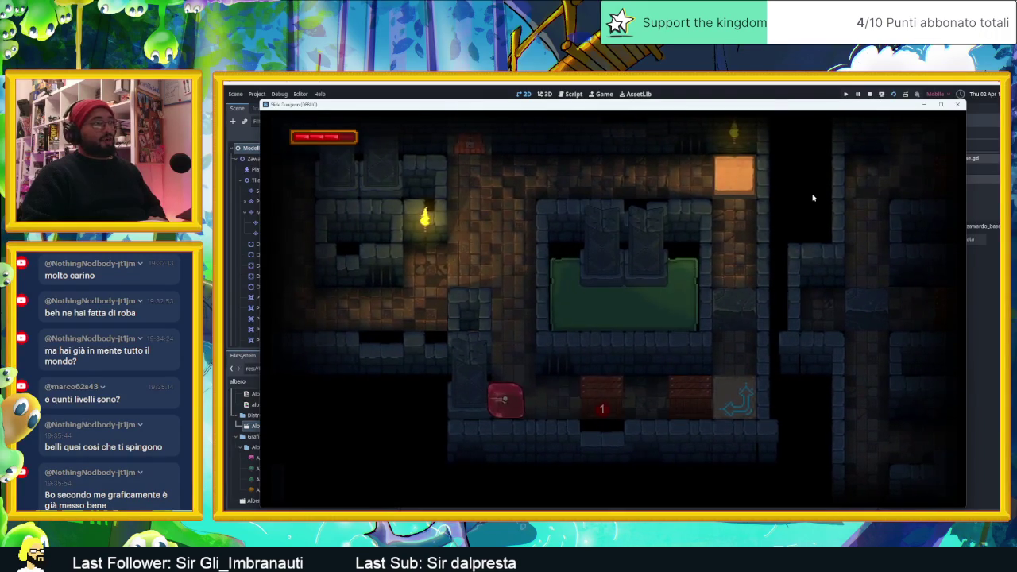
key(Right)
key(Up)
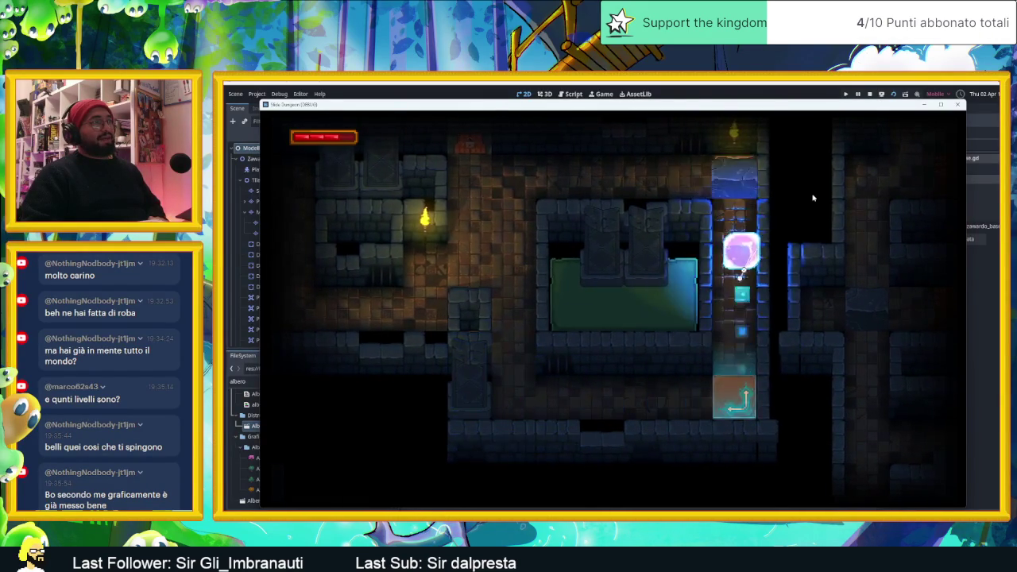
key(Left)
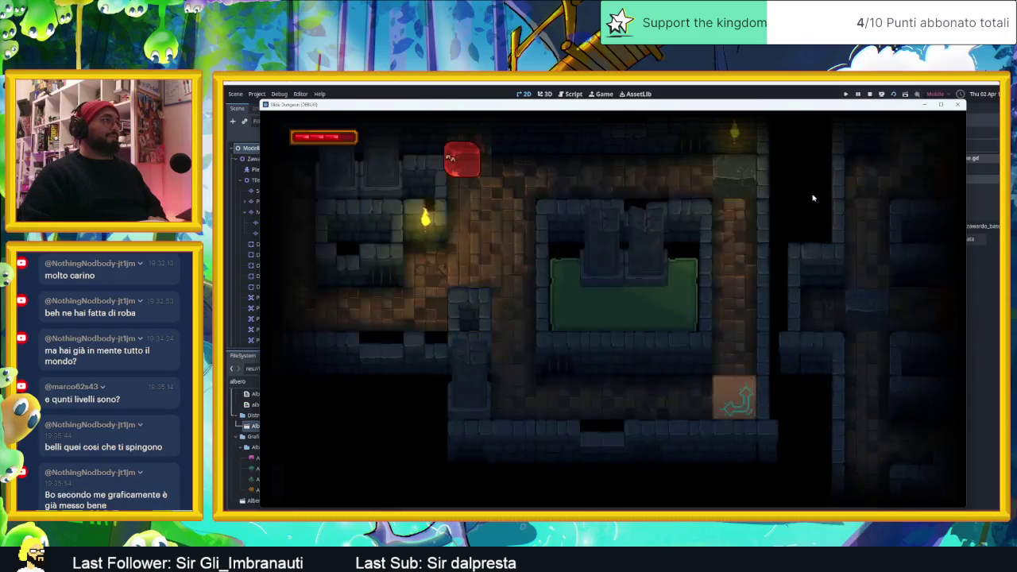
key(Up)
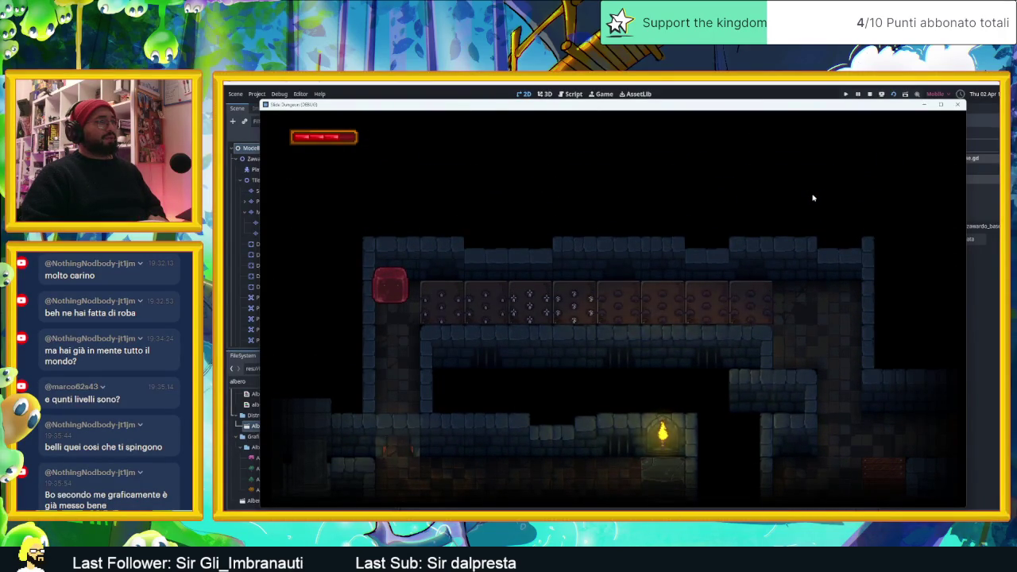
key(Right)
key(Up)
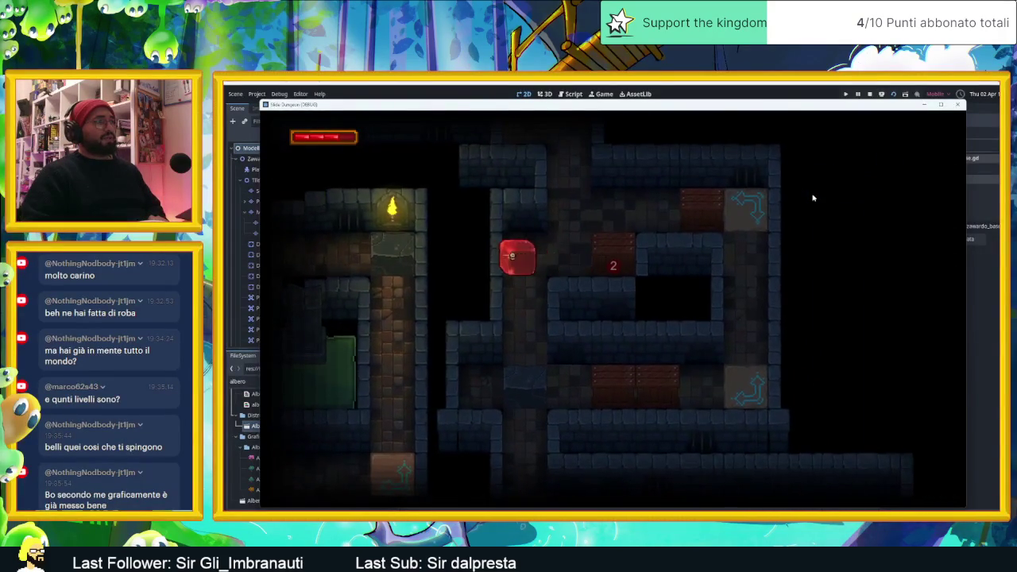
key(Right)
key(Up)
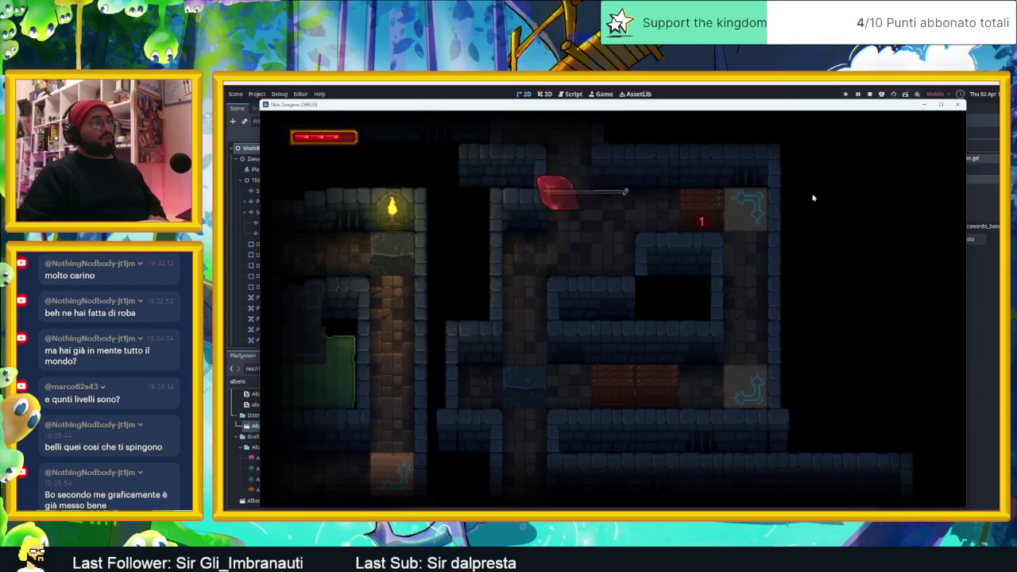
- Switch to the blue slime and ride the columns and arrow tiles around the central pillar to the top row
key(Left)
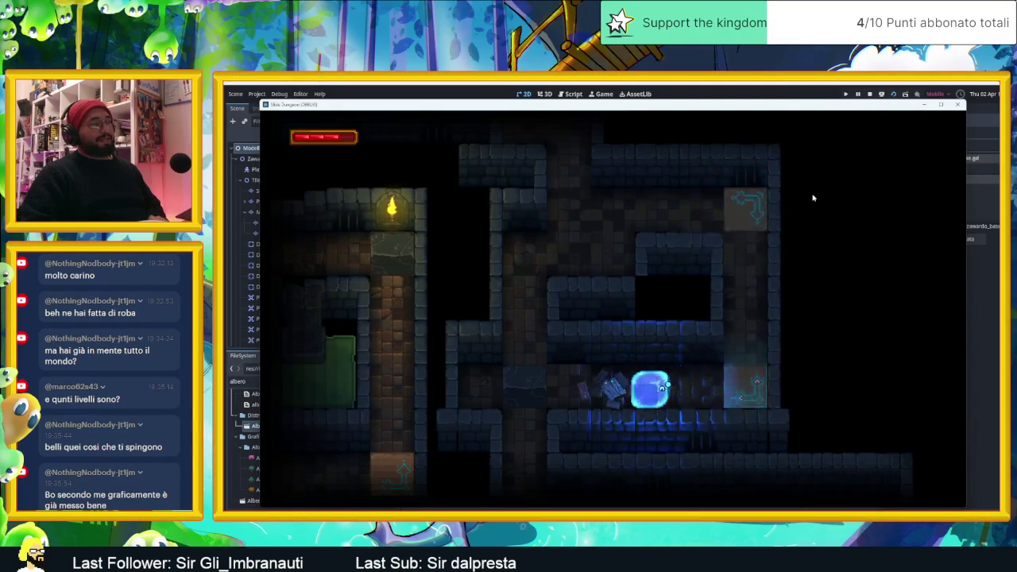
key(Up)
key(Down)
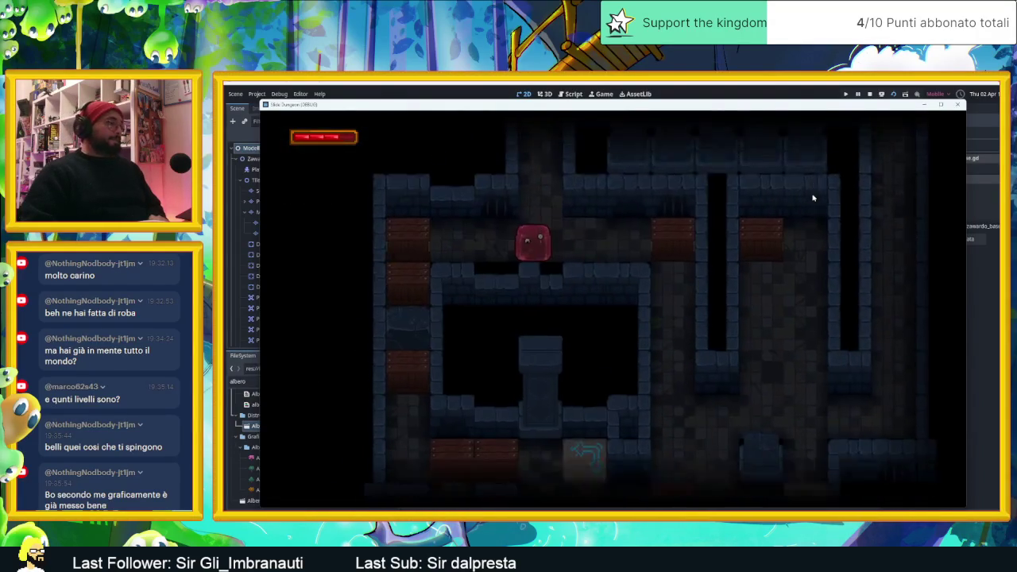
key(Right)
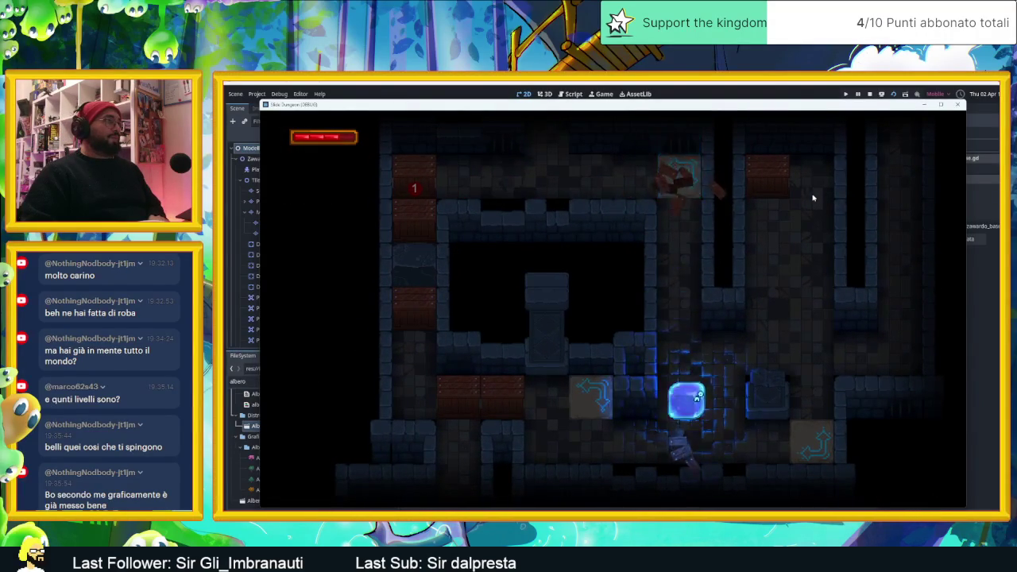
key(Up)
key(Left)
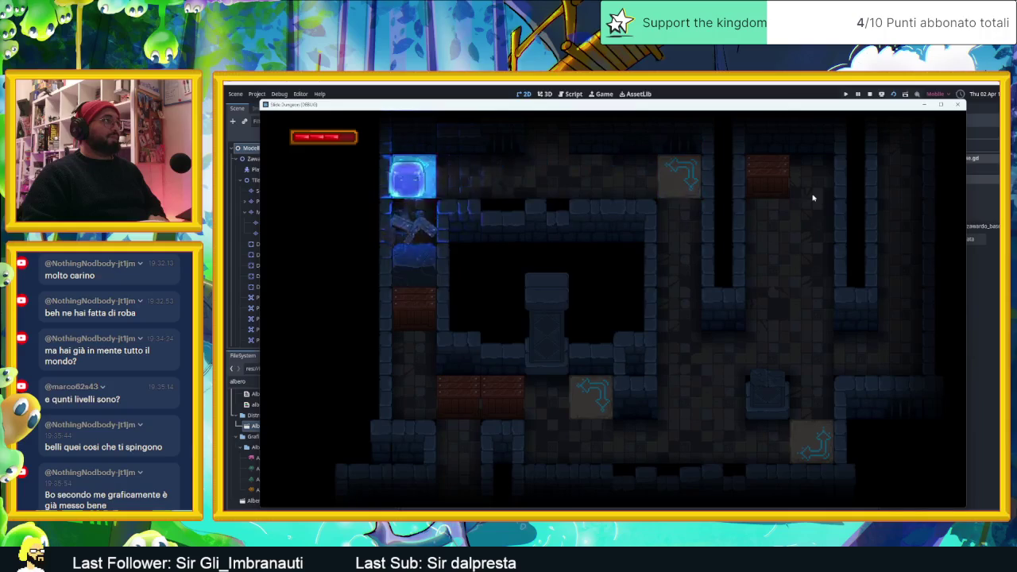
key(Left)
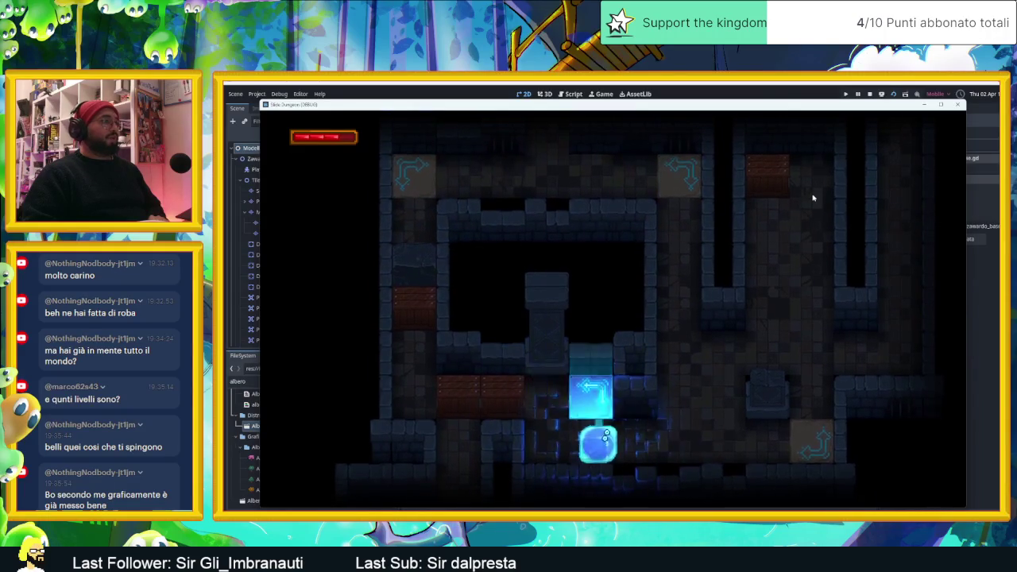
key(Up)
key(Right)
key(Left)
key(Up)
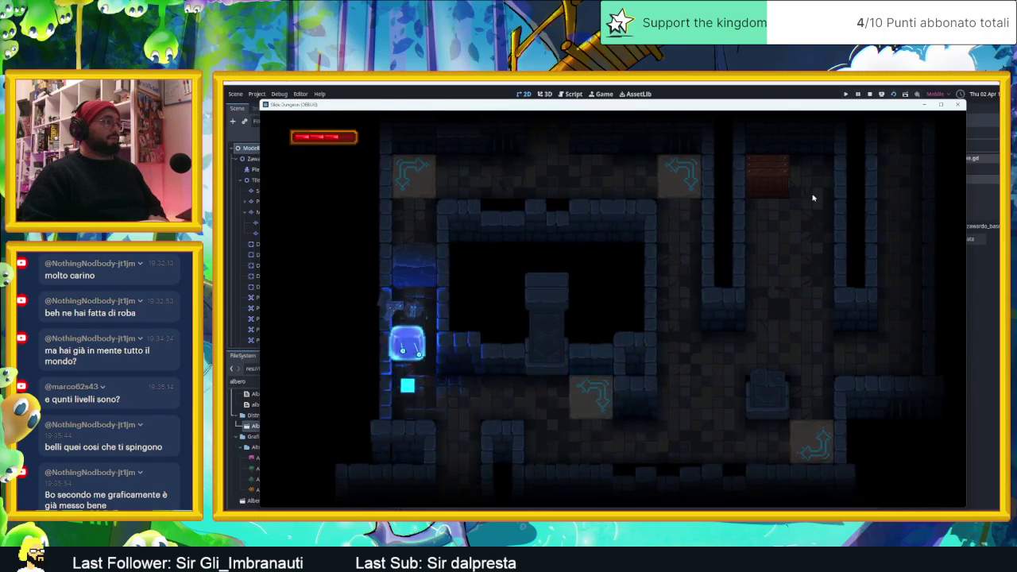
key(Right)
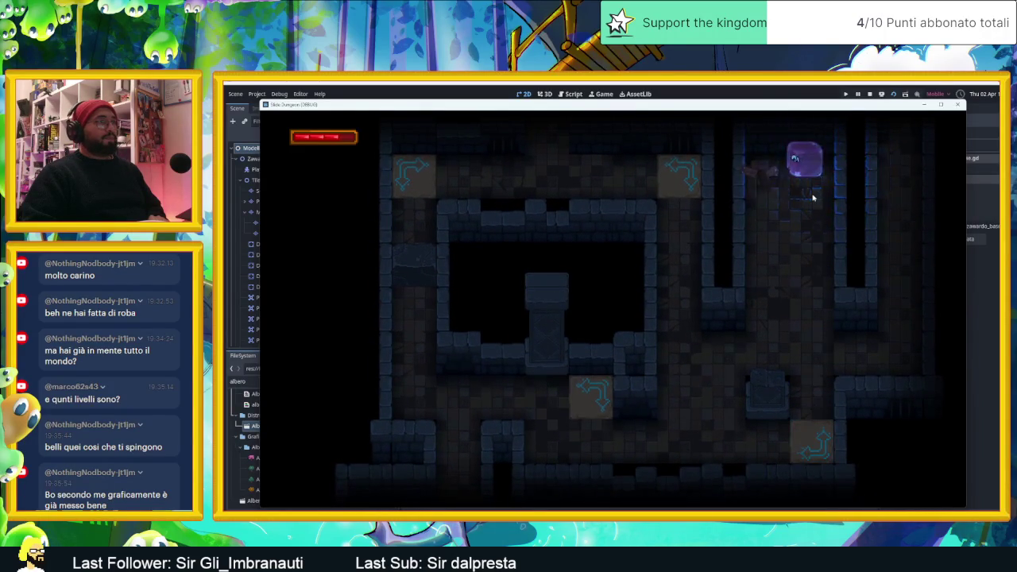
key(Left)
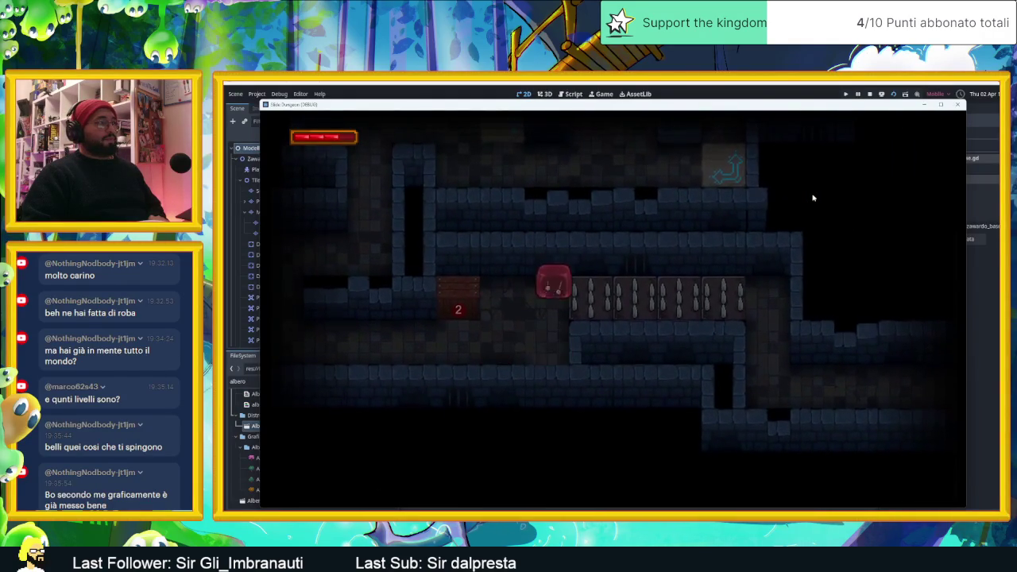
- Push the slime onto the crate, then slide it down, left and up through the next rooms
key(Left)
key(Right)
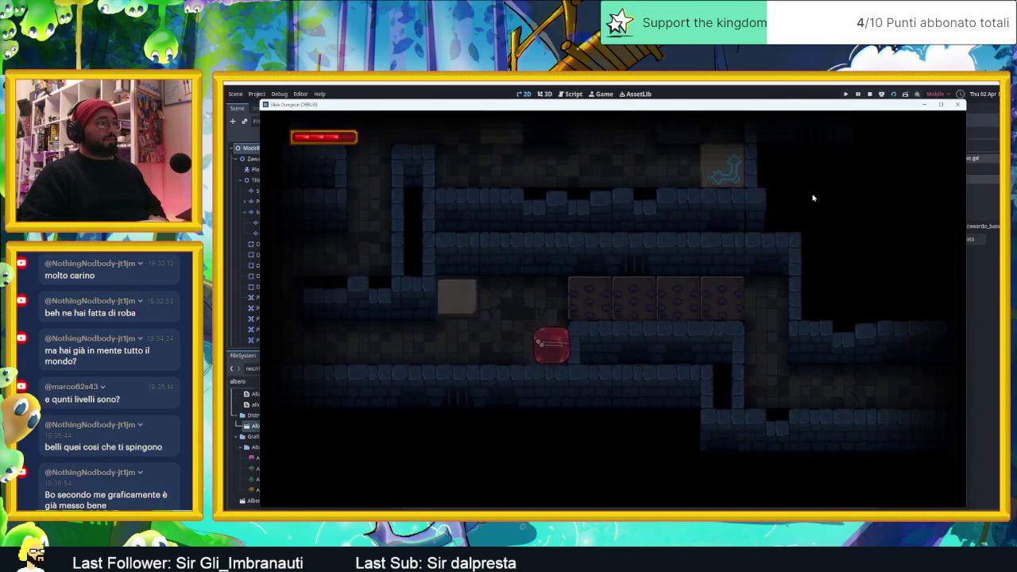
key(Down)
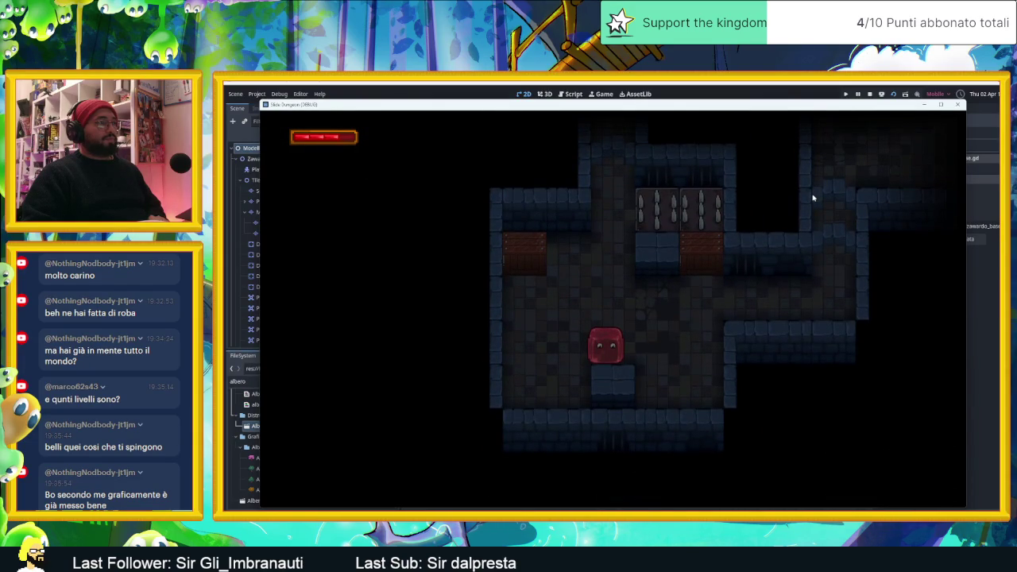
key(Down)
key(Left)
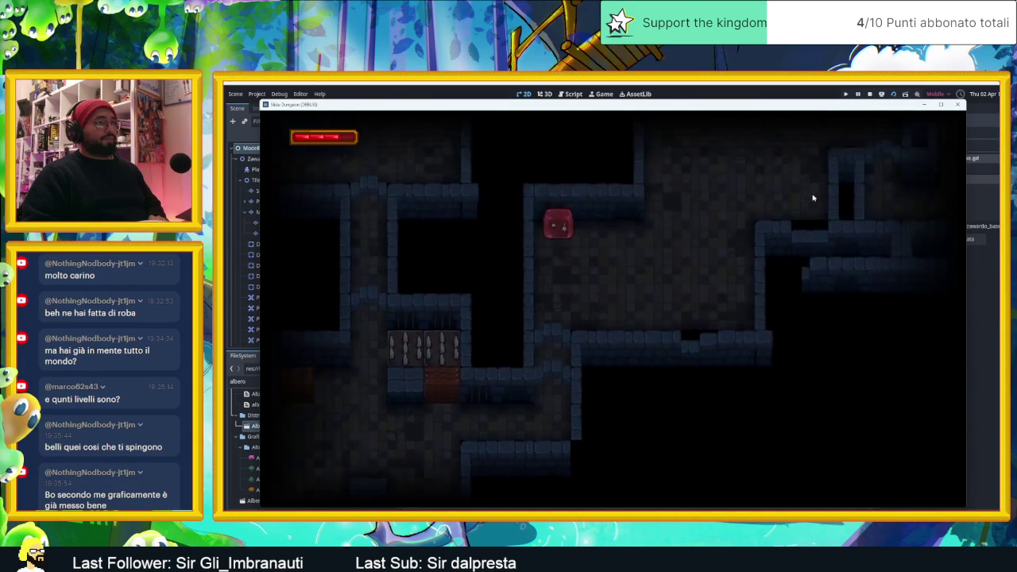
key(Up)
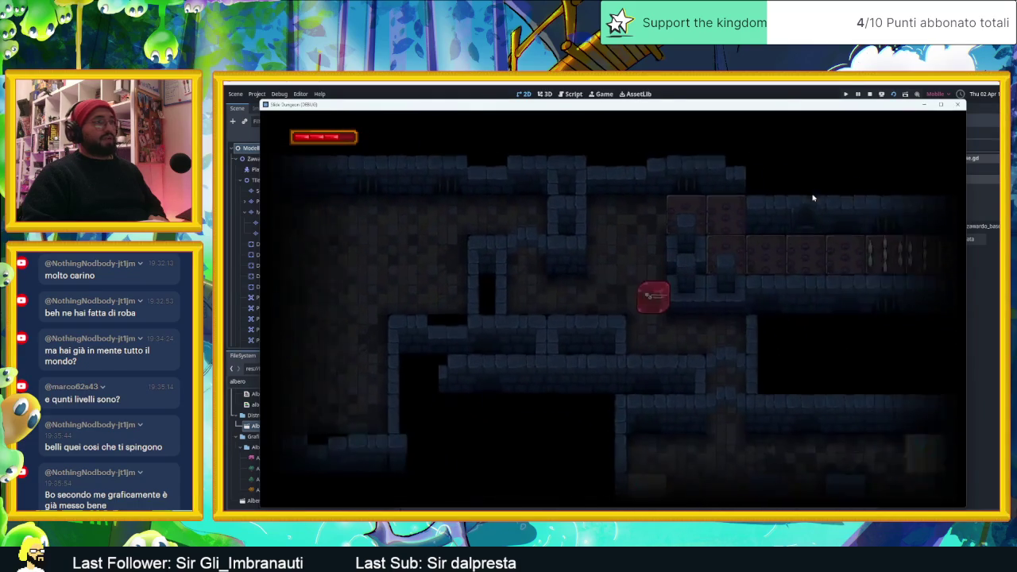
key(Left)
key(Down)
key(Up)
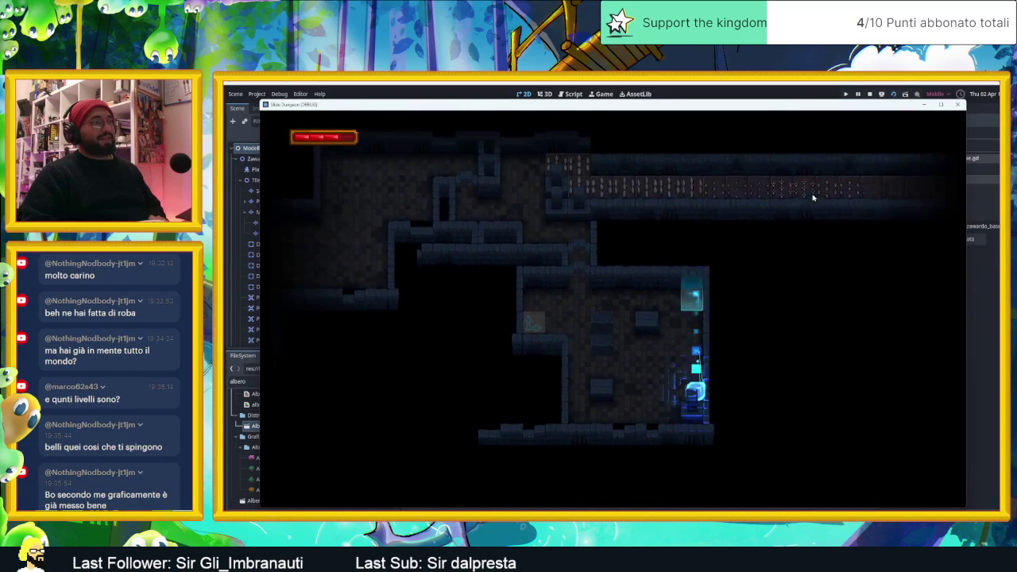
key(Left)
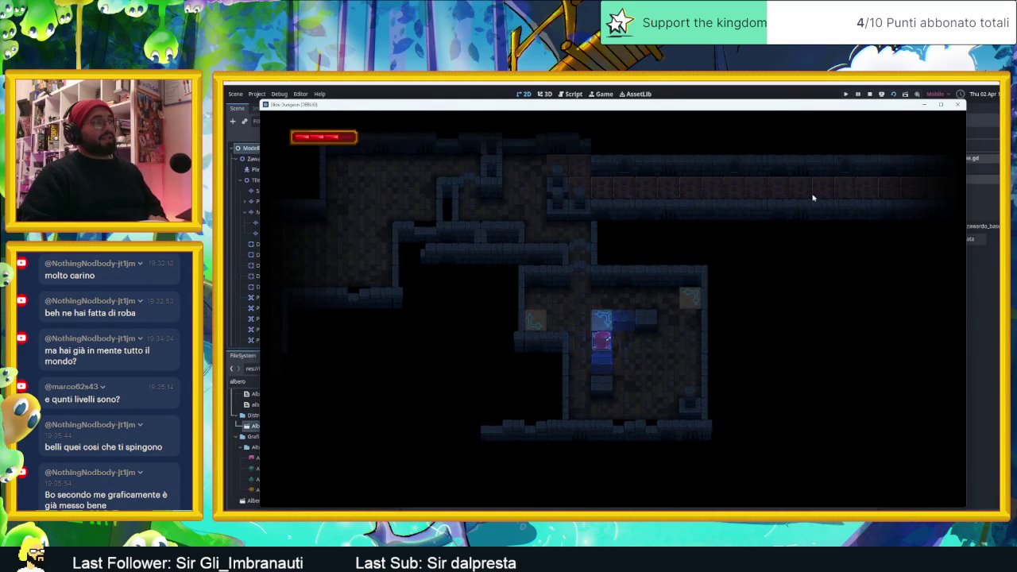
- Slide the slime along the corridor and on into the spiked shaft
key(Up)
key(Left)
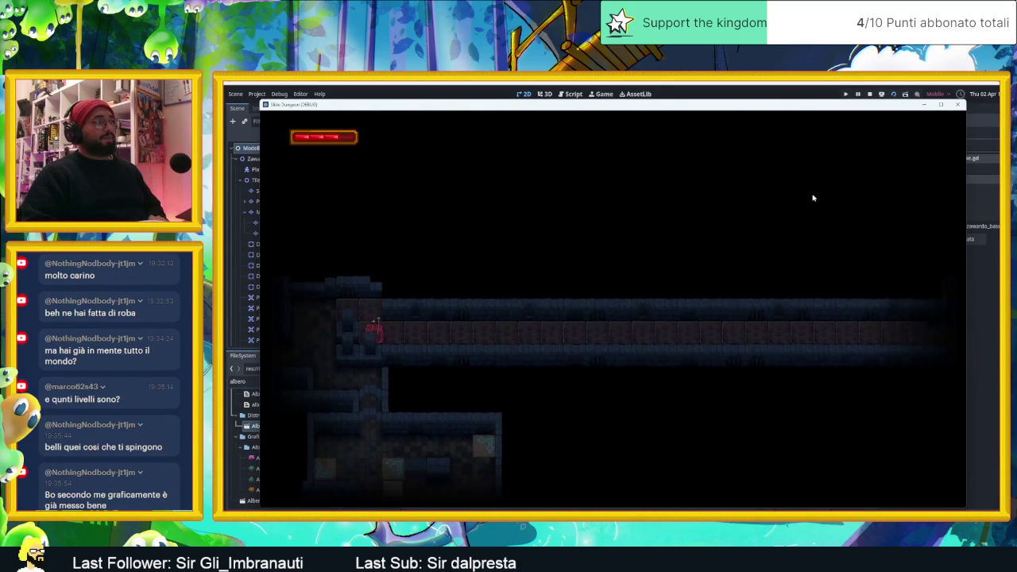
key(Right)
key(Up)
key(Down)
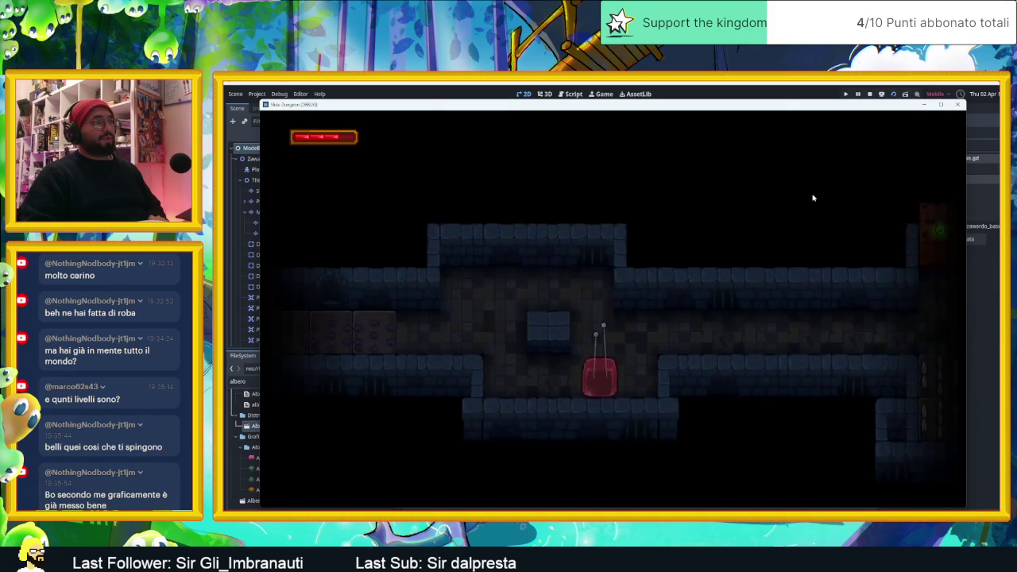
key(Right)
key(Up)
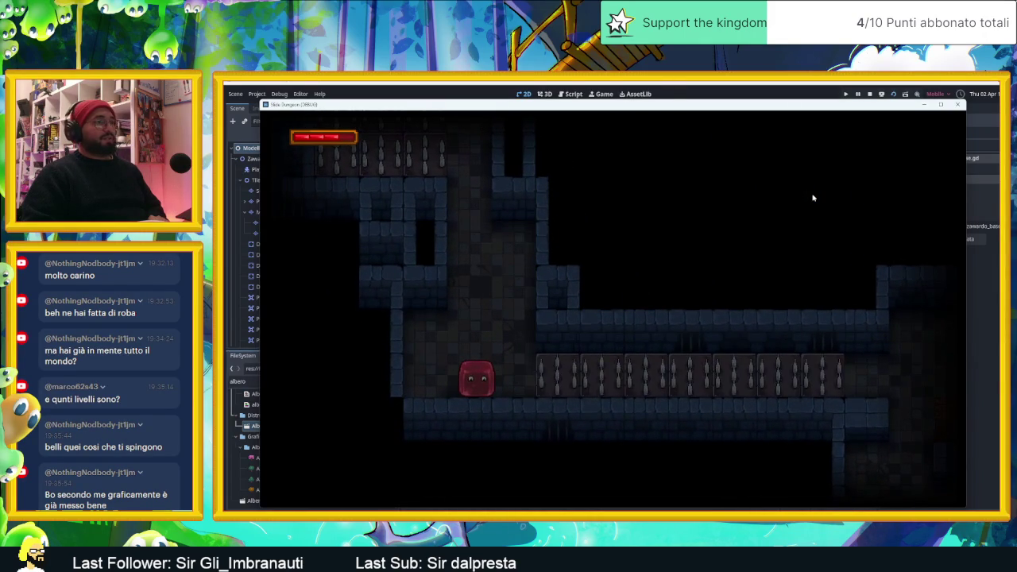
- Steer the slime around the central block and the numbered crate, then along the corridor to the right exit
key(Right)
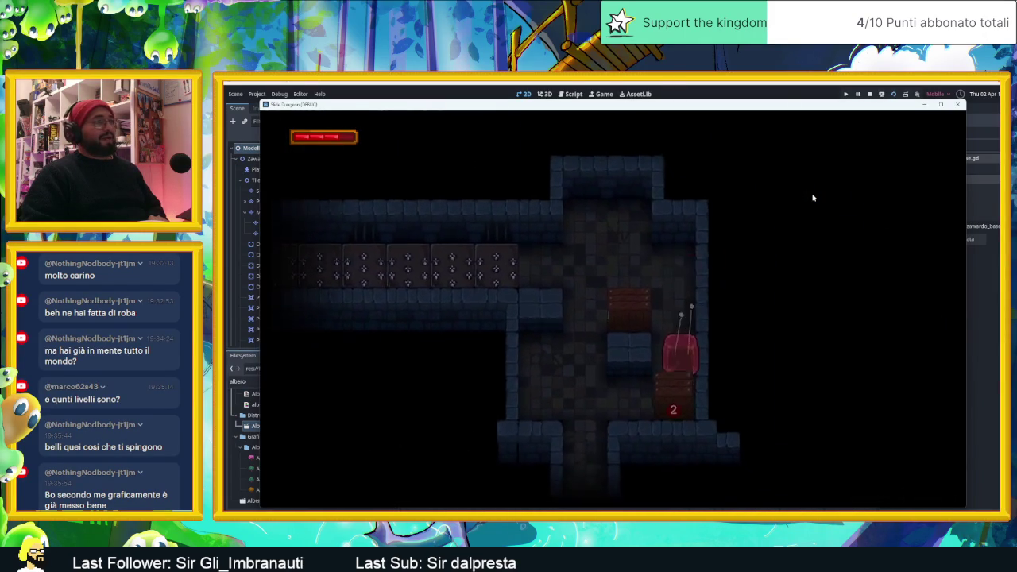
key(Up)
key(Down)
key(Left)
key(Up)
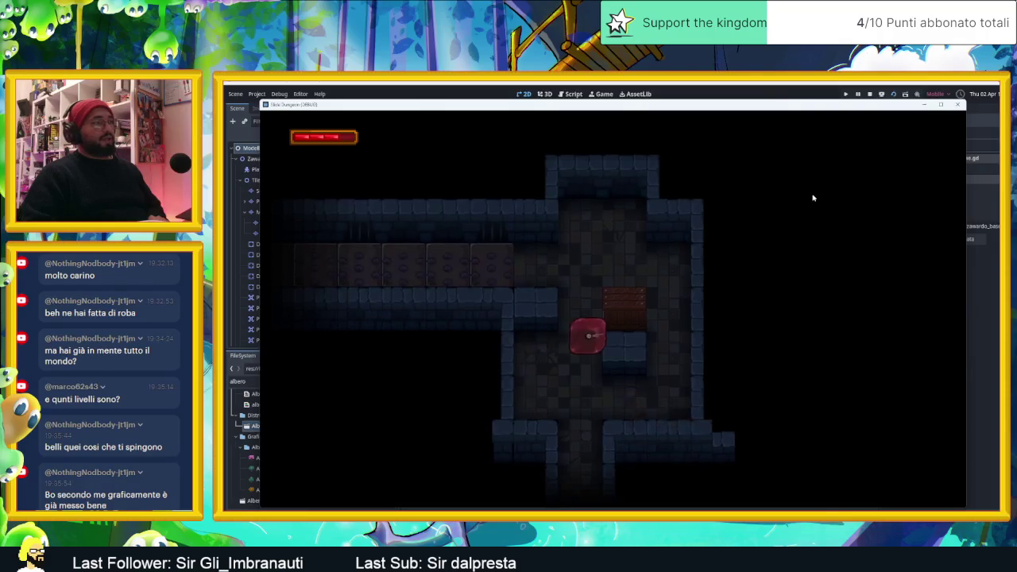
key(Down)
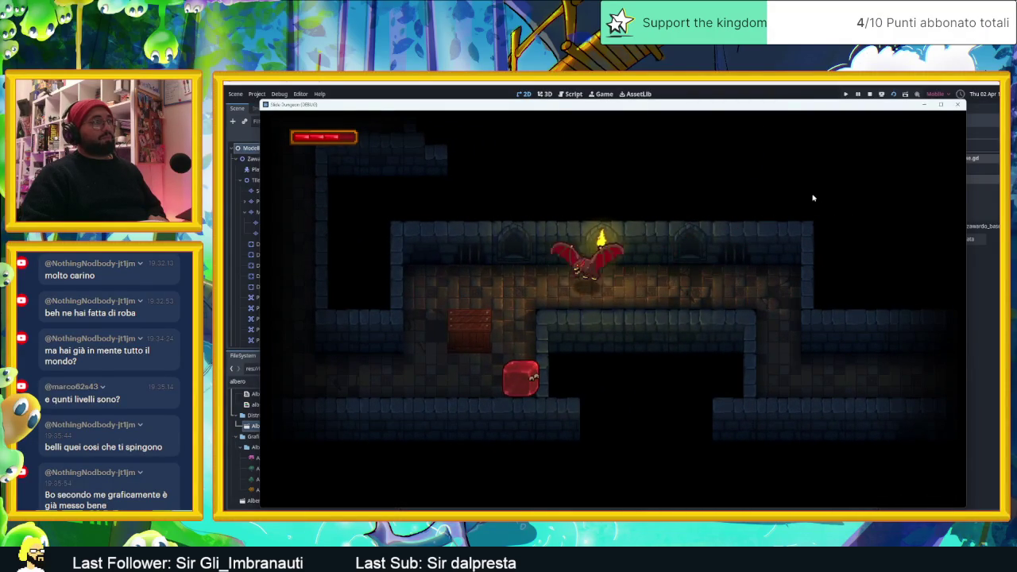
key(Up)
key(Right)
key(Down)
key(Right)
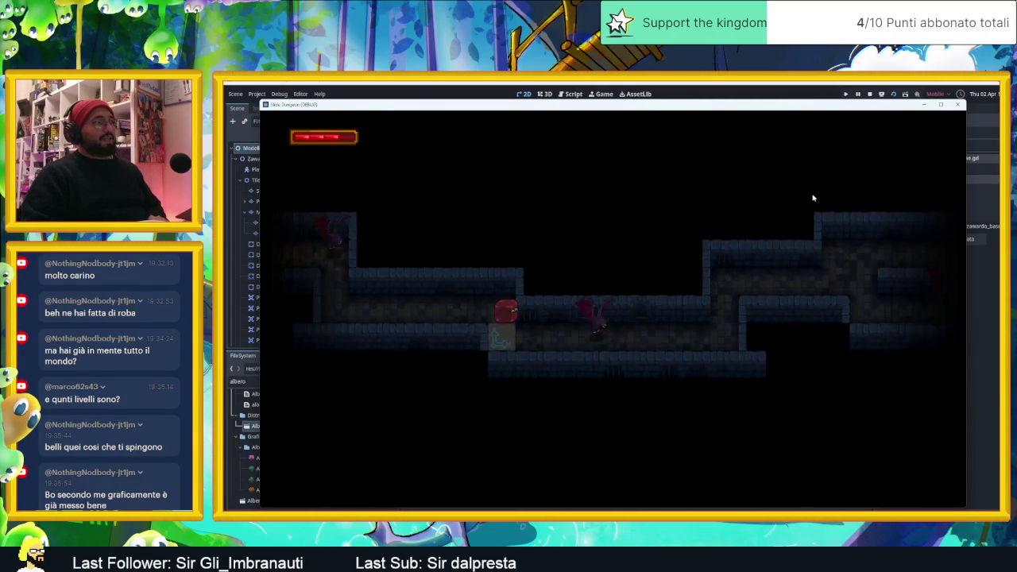
- Slide the slime through the final rooms and over the arrow tile to the end screen
key(Right)
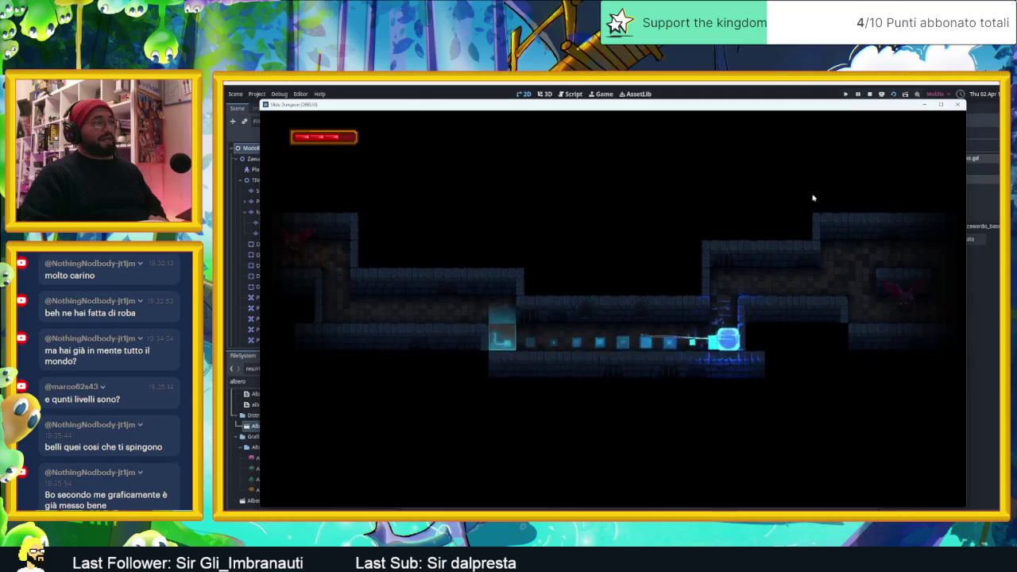
key(Right)
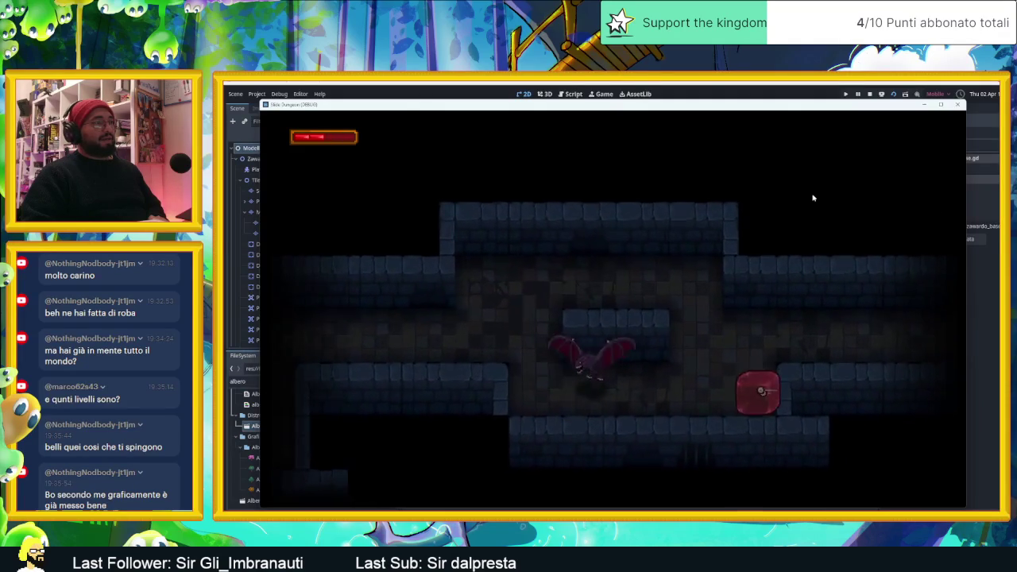
key(Up)
key(Right)
key(Right)
key(Down)
key(Right)
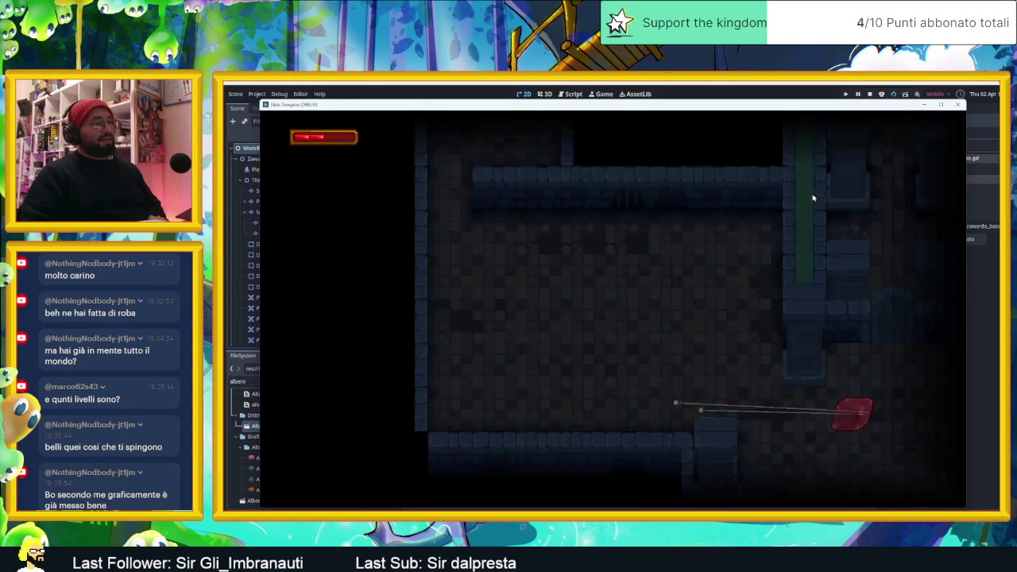
key(Up)
key(Down)
key(Right)
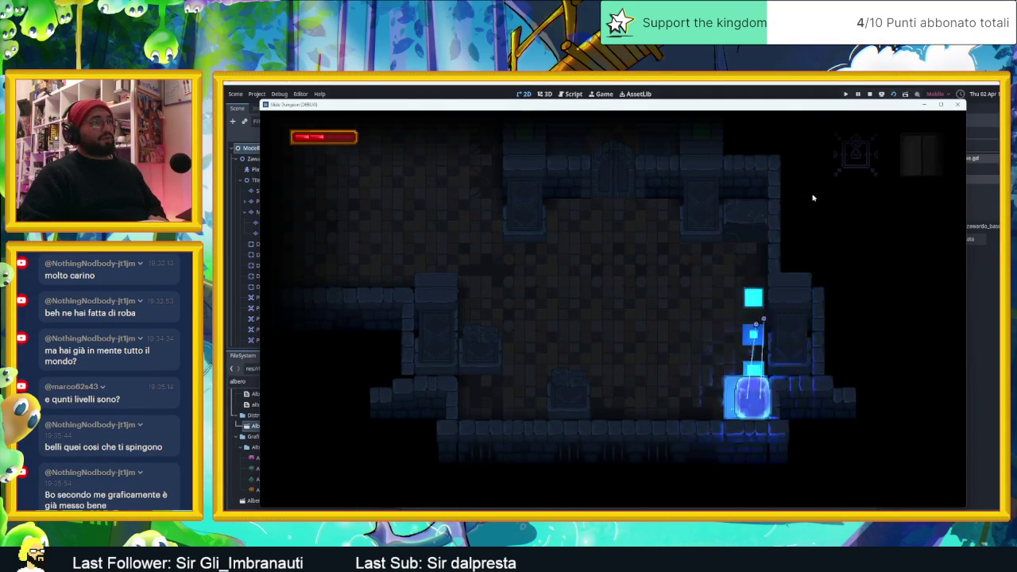
key(Left)
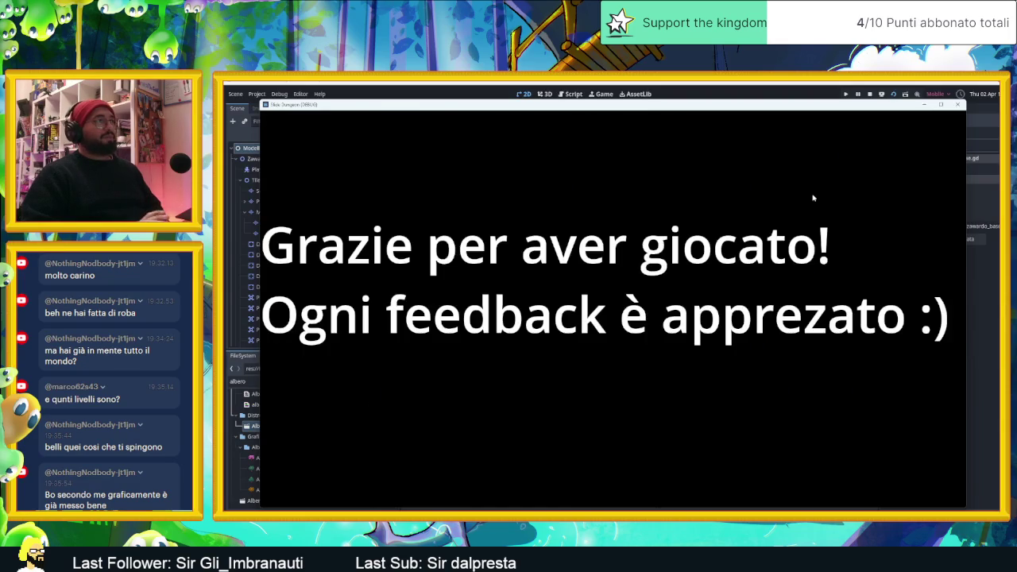
- Close the game window at the 'Grazie per aver giocato!' screen to return to the editor
click(951, 109)
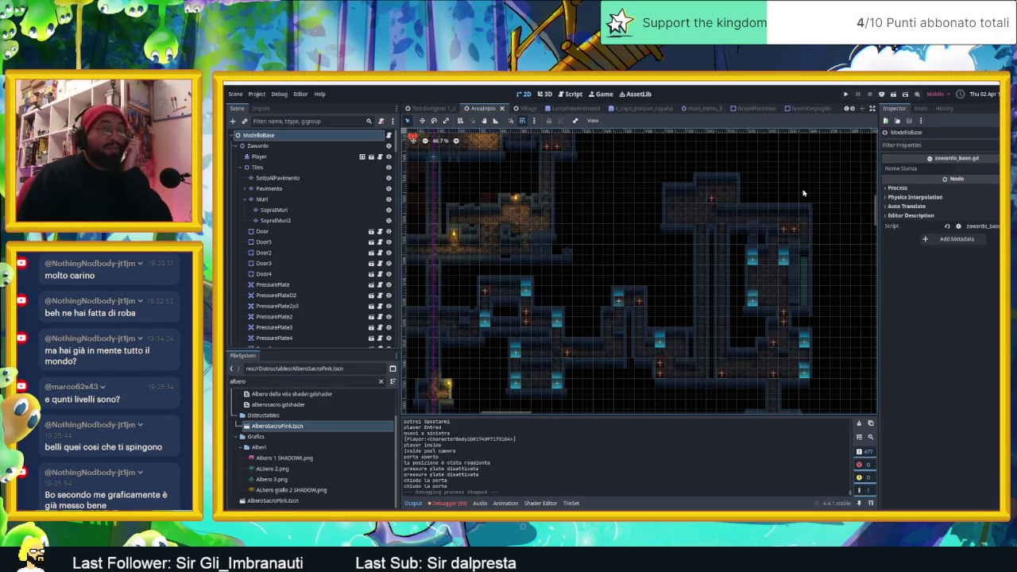
- Deselect everything and zoom and pan around the AreaInizio dungeon layout to inspect it
scroll(803, 193, down, 1)
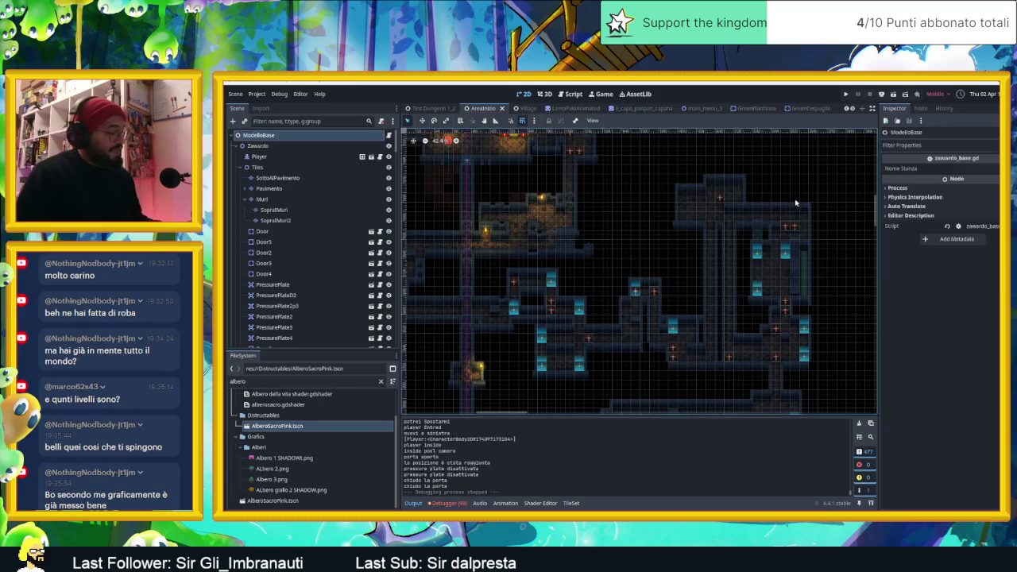
click(814, 178)
right_click(532, 280)
click(759, 218)
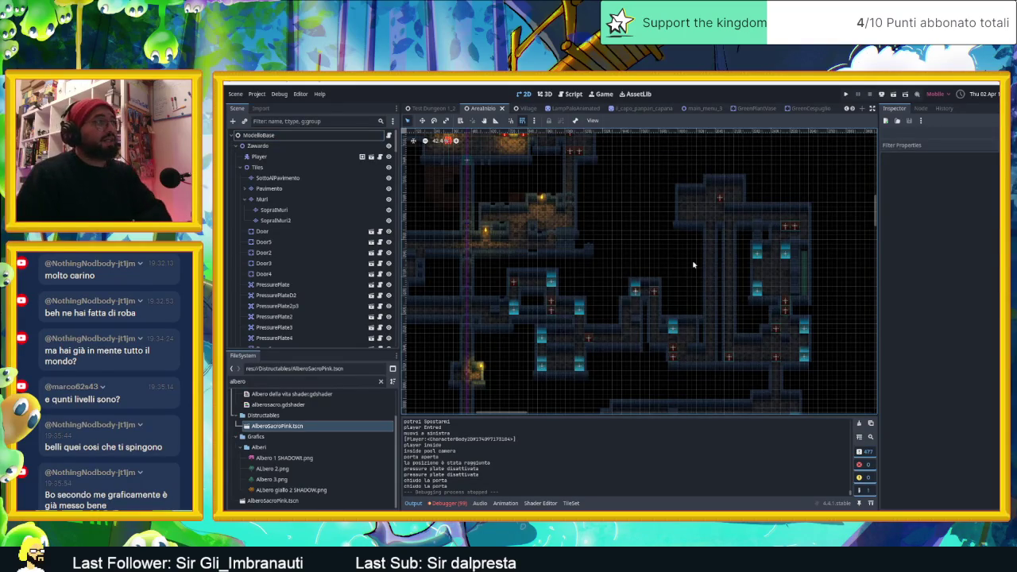
drag(698, 265, 716, 257)
scroll(716, 257, down, 6)
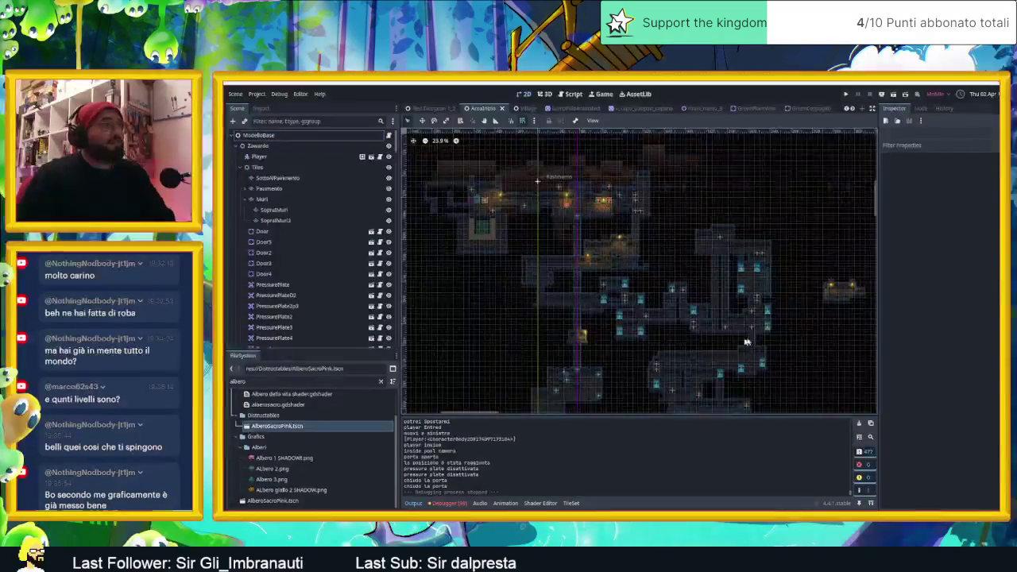
scroll(601, 230, up, 9)
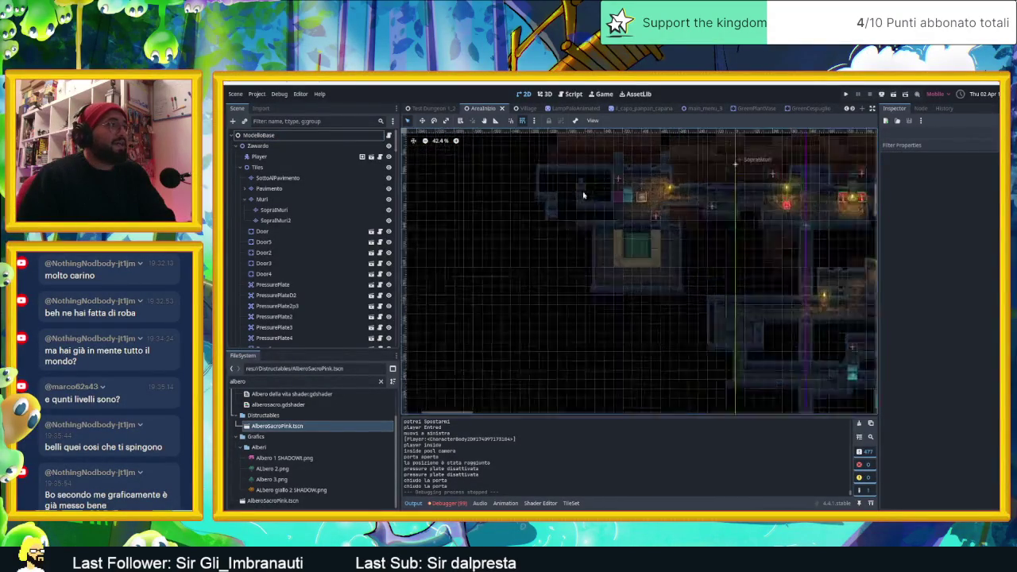
scroll(600, 230, up, 1)
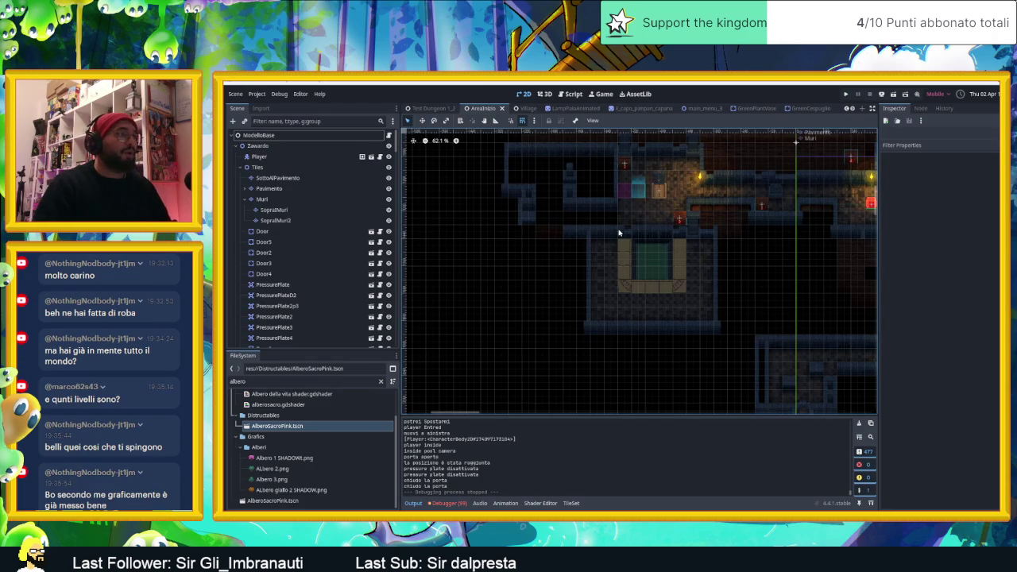
scroll(755, 278, down, 2)
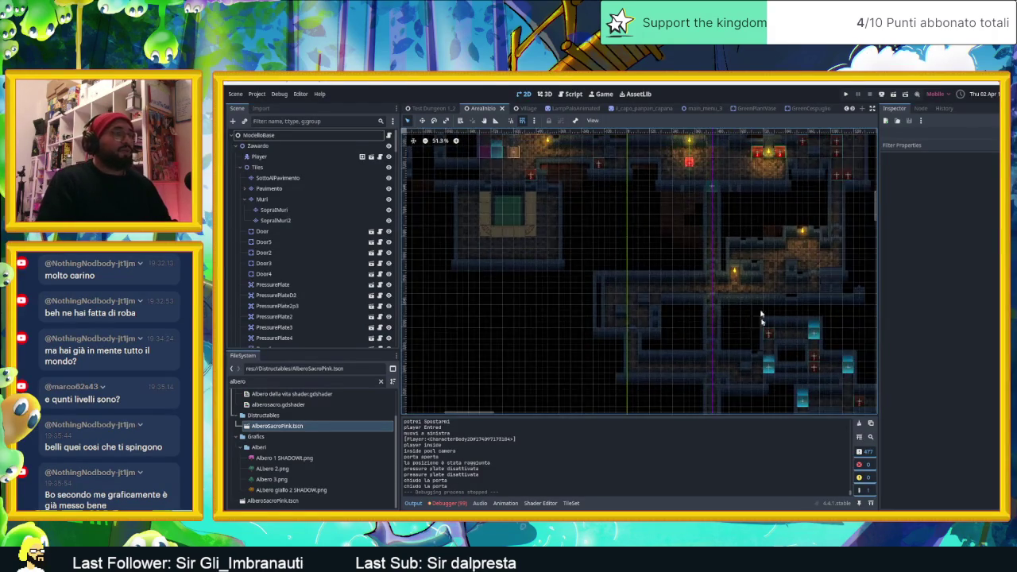
scroll(636, 238, up, 3)
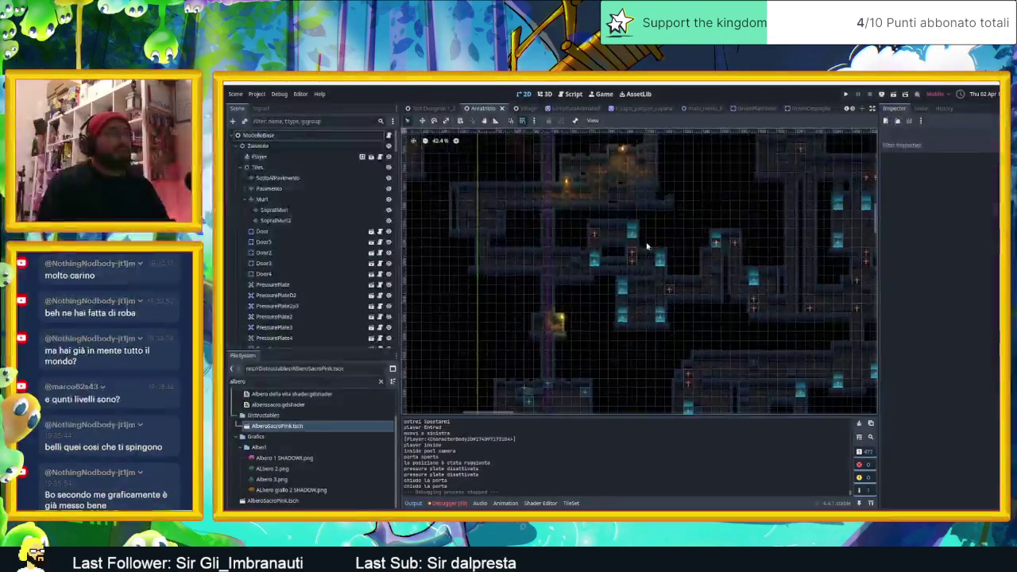
scroll(643, 301, down, 3)
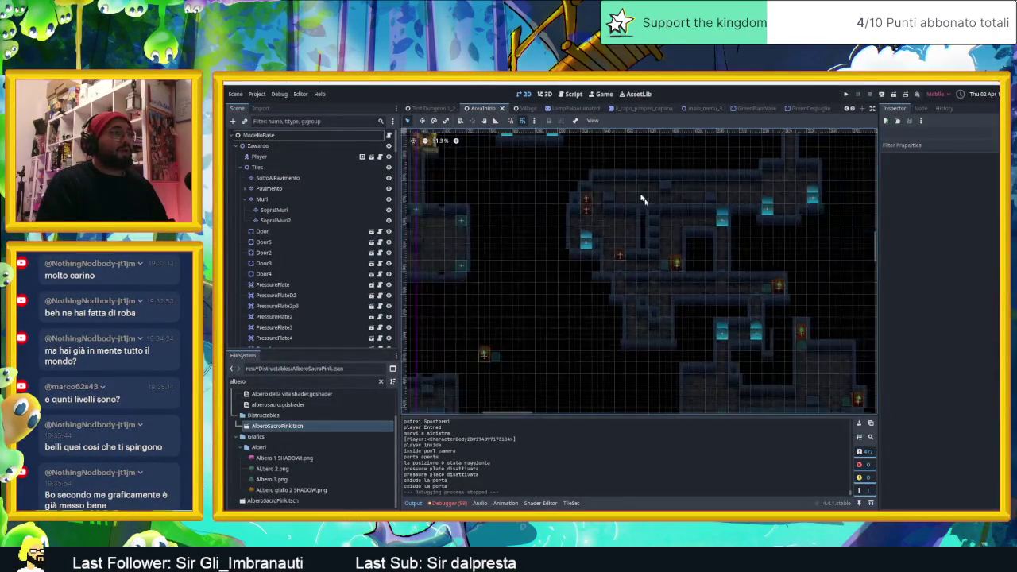
scroll(580, 283, left, 5)
scroll(571, 352, down, 3)
scroll(571, 352, right, 3)
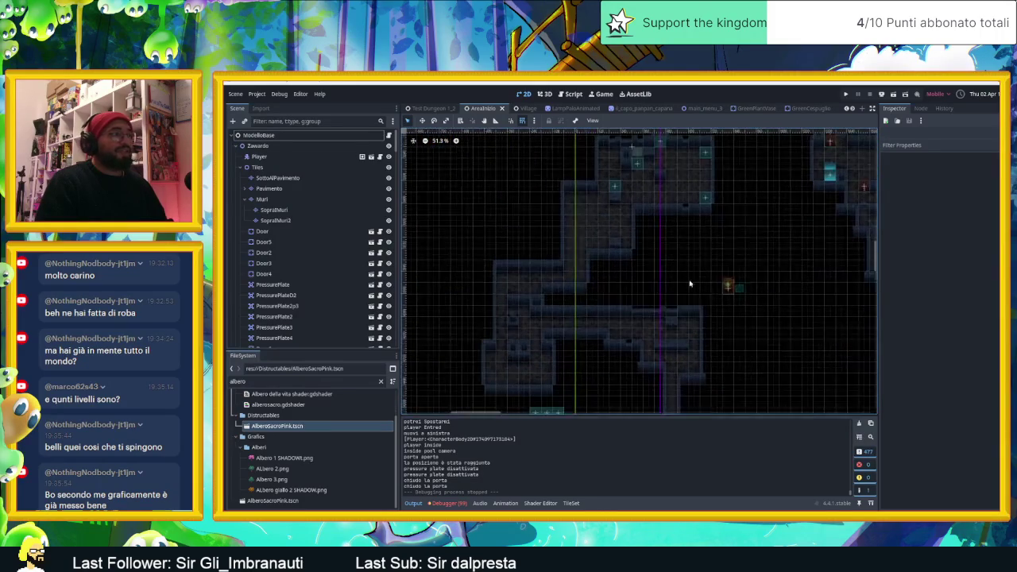
scroll(721, 310, down, 3)
scroll(721, 310, right, 3)
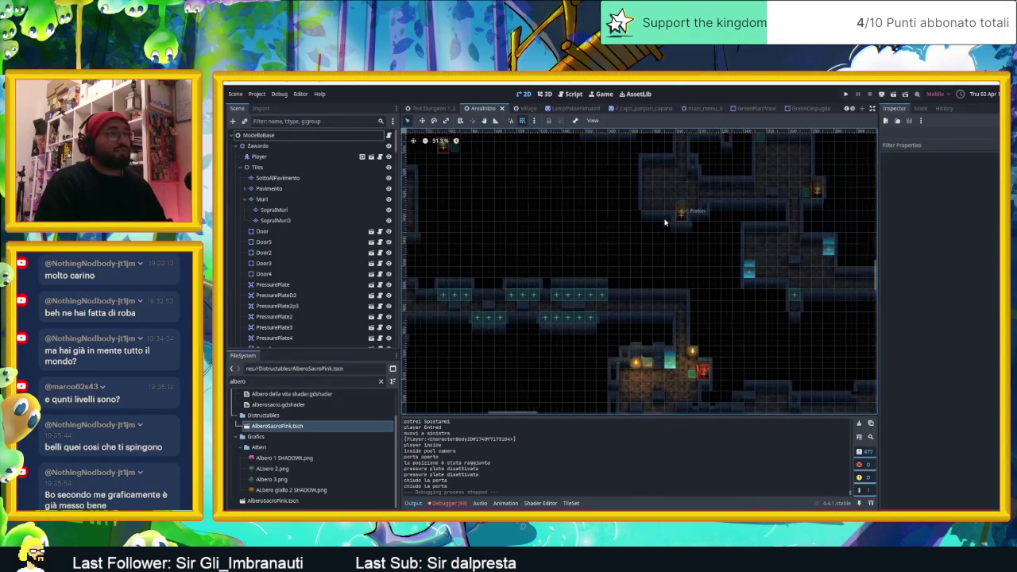
scroll(665, 223, down, 1)
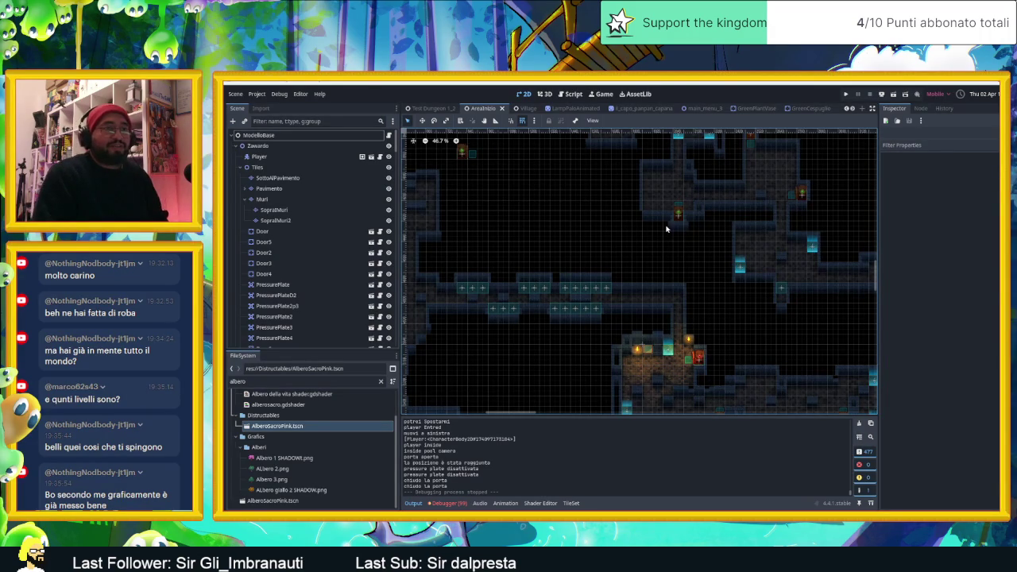
scroll(666, 228, up, 1)
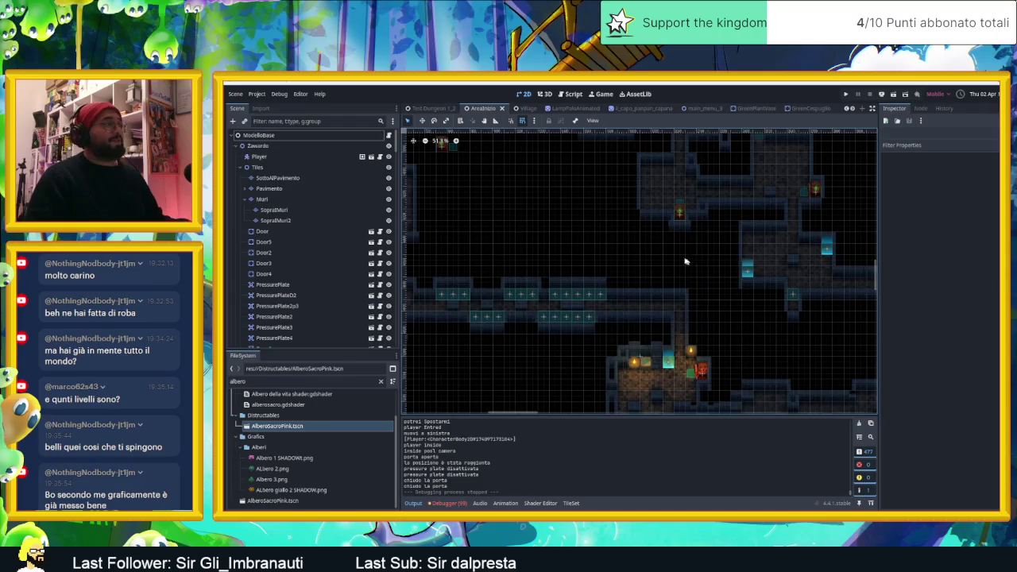
scroll(695, 255, up, 1)
- Clear the unused-signal warnings from the debugger's Errors list
click(448, 503)
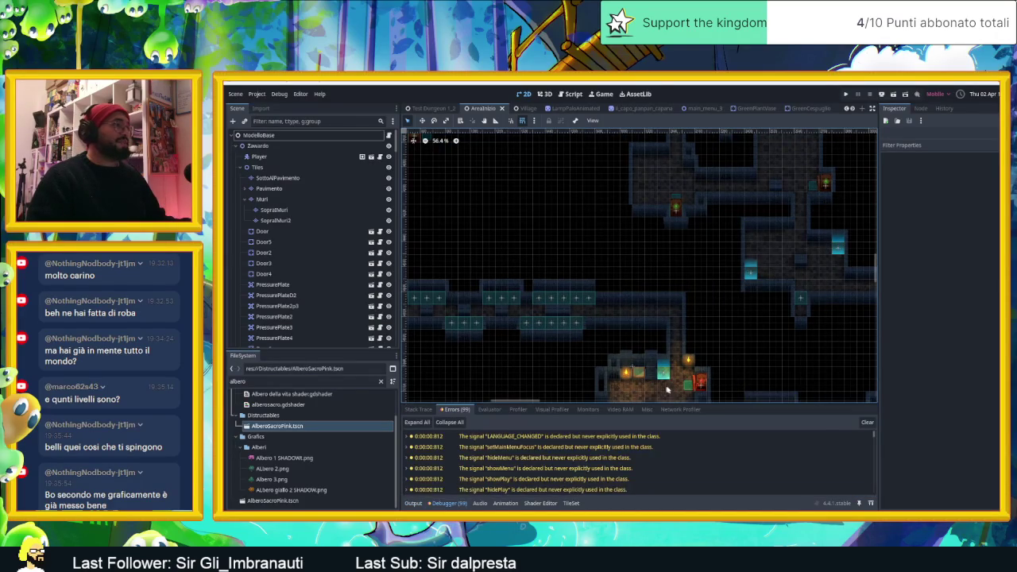
click(867, 422)
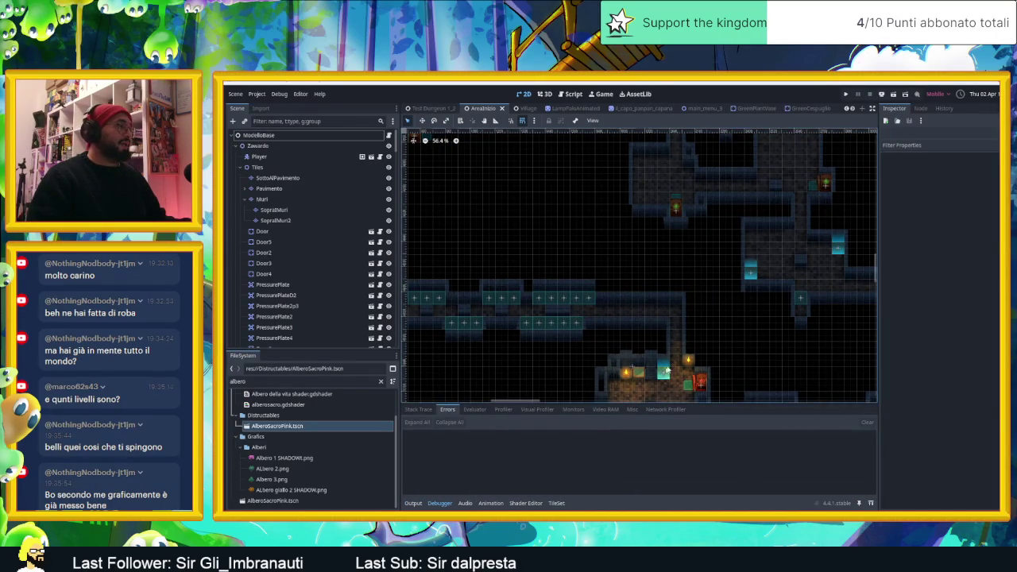
scroll(788, 267, down, 10)
scroll(788, 267, up, 4)
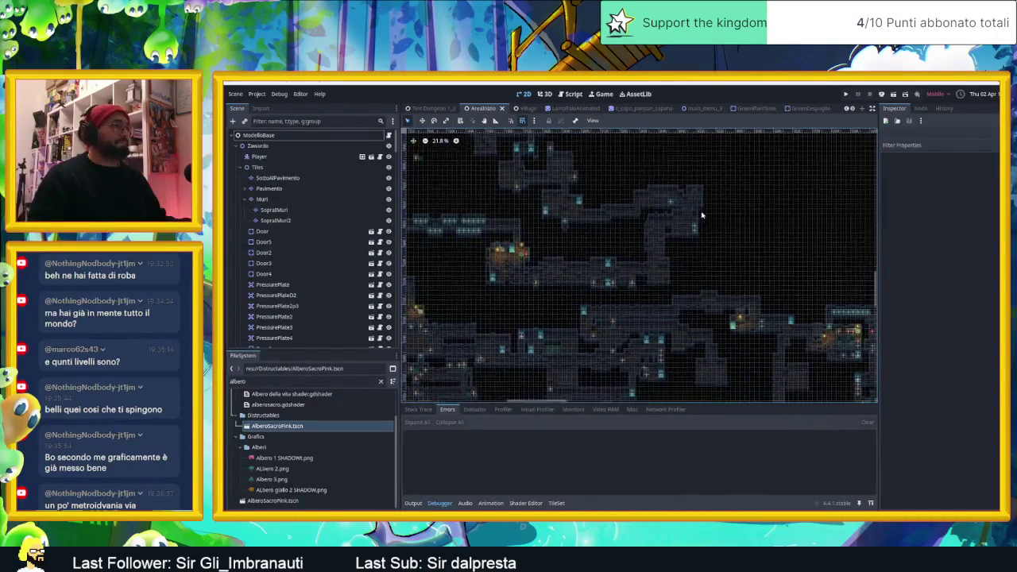
- Switch to the Village scene tab and save it with Ctrl+S
click(524, 108)
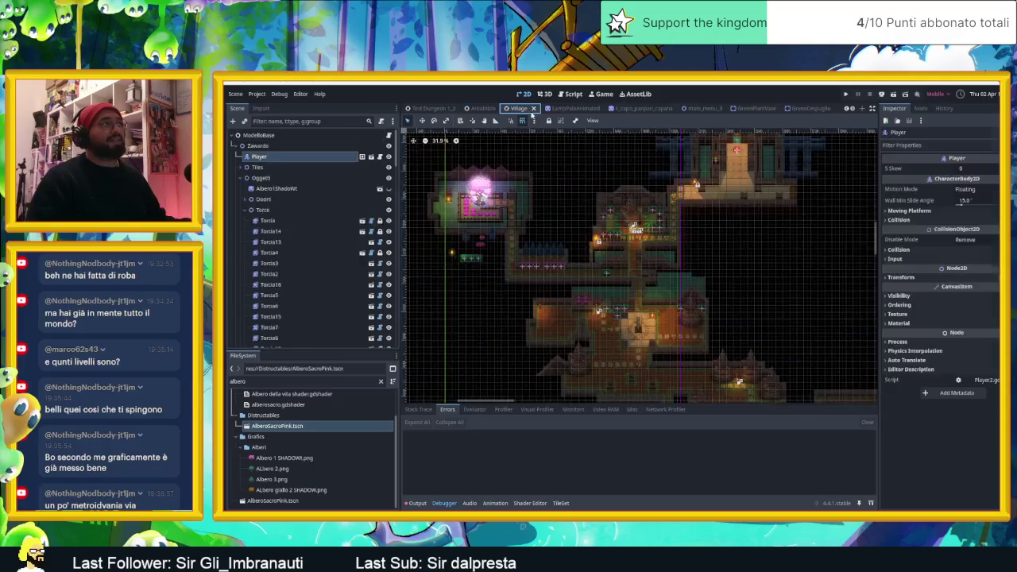
key(ctrl+s)
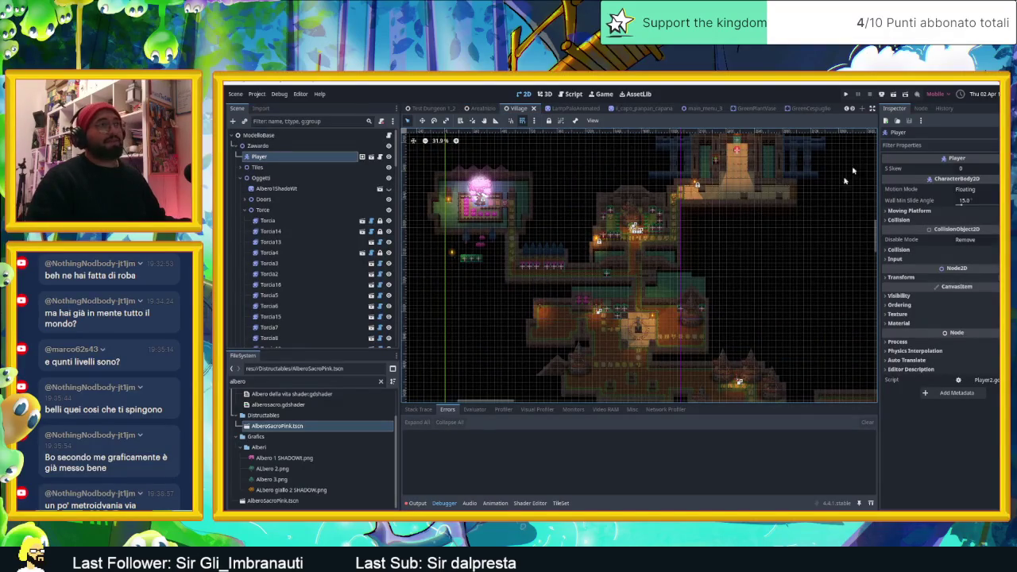